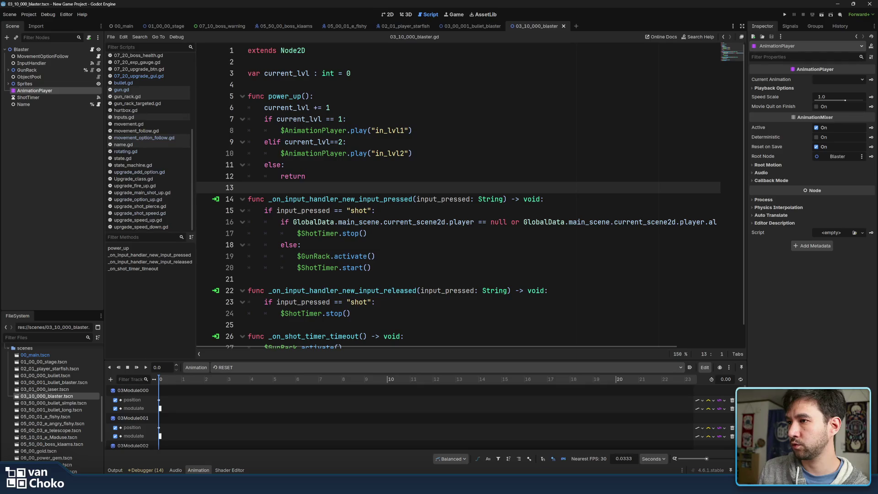
Step: Inspect the Sprites, AnimationPlayer and root Blaster nodes in the scene tree
left_click(64, 84)
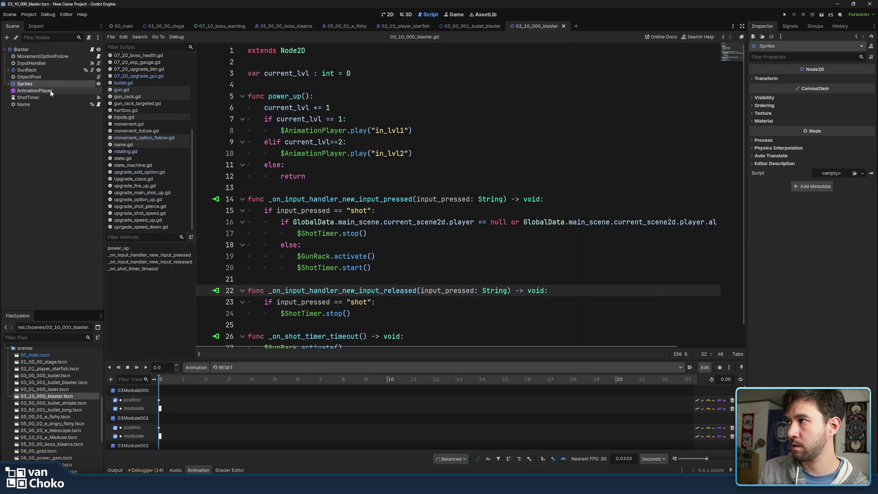
left_click(48, 90)
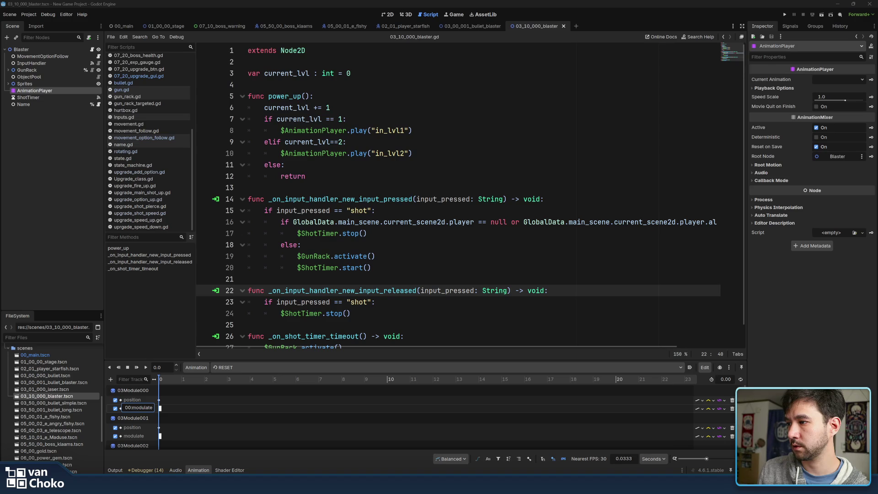
left_click(57, 166)
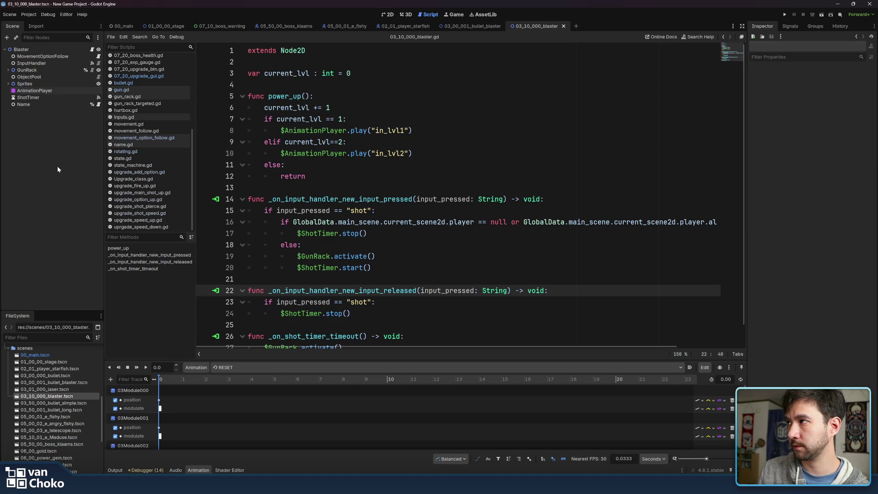
left_click(21, 84)
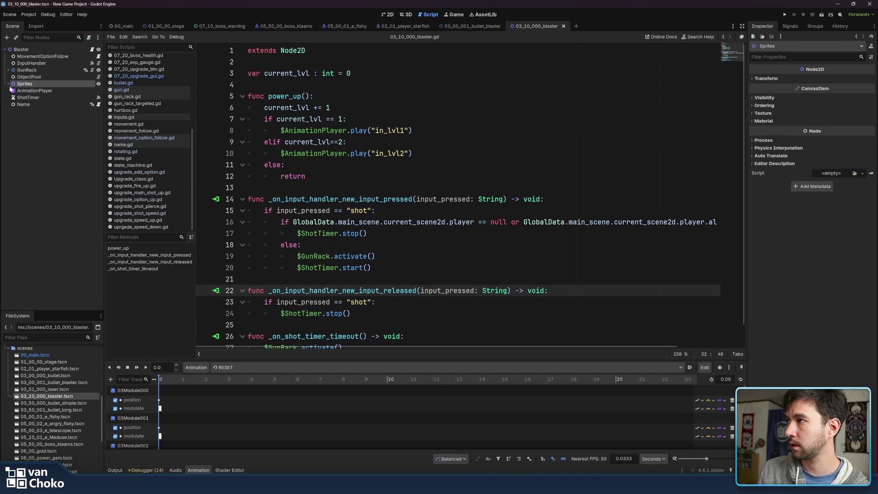
left_click(9, 84)
left_click(8, 84)
left_click(34, 91)
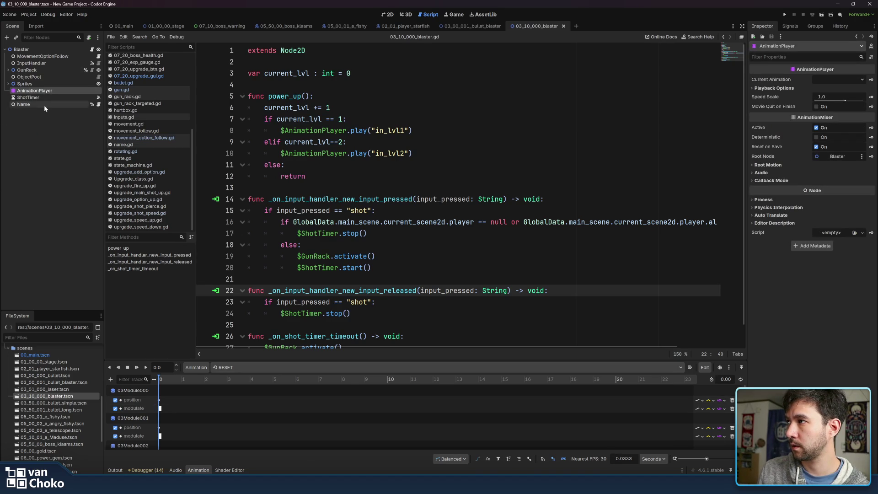
left_click(71, 49)
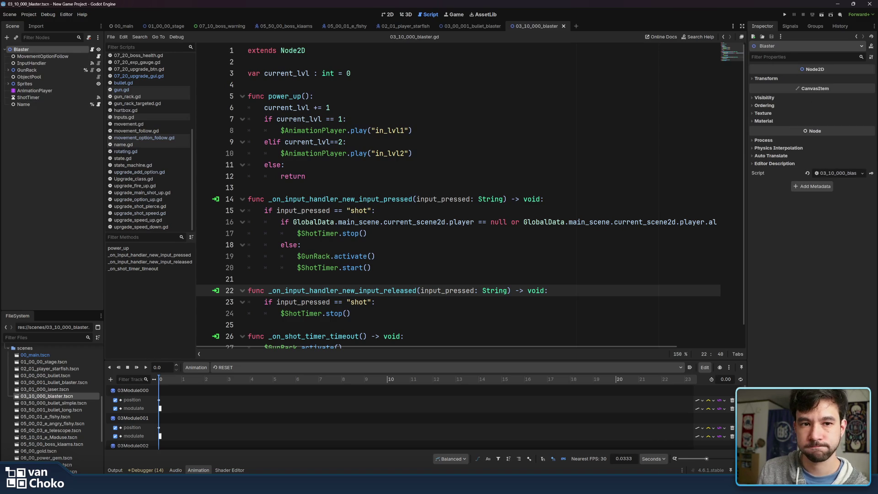
Step: Browse the blaster script and place the caret on the empty line below current_lvl
left_click(248, 188)
scroll(457, 192, "down", 1)
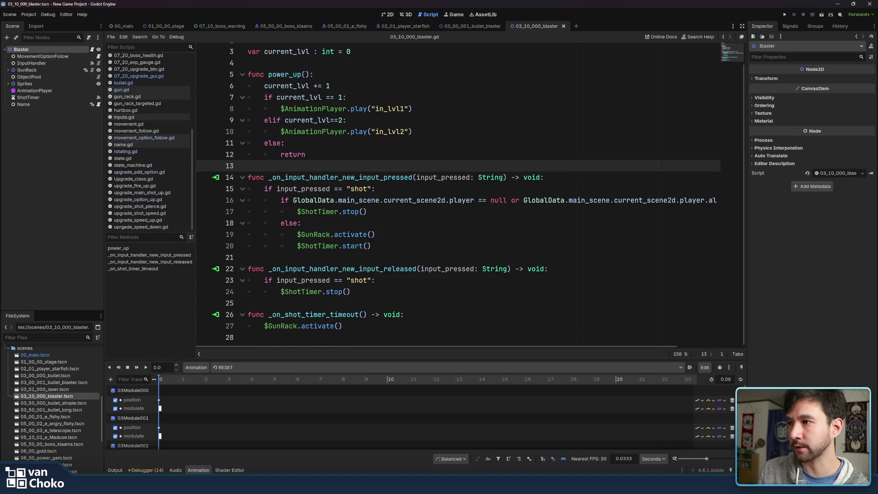
left_click(247, 257)
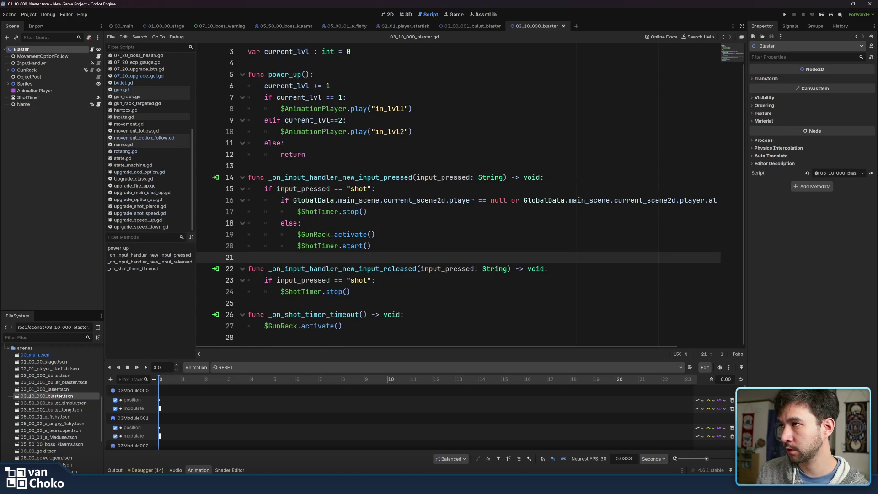
scroll(458, 197, "up", 1)
left_click(257, 84)
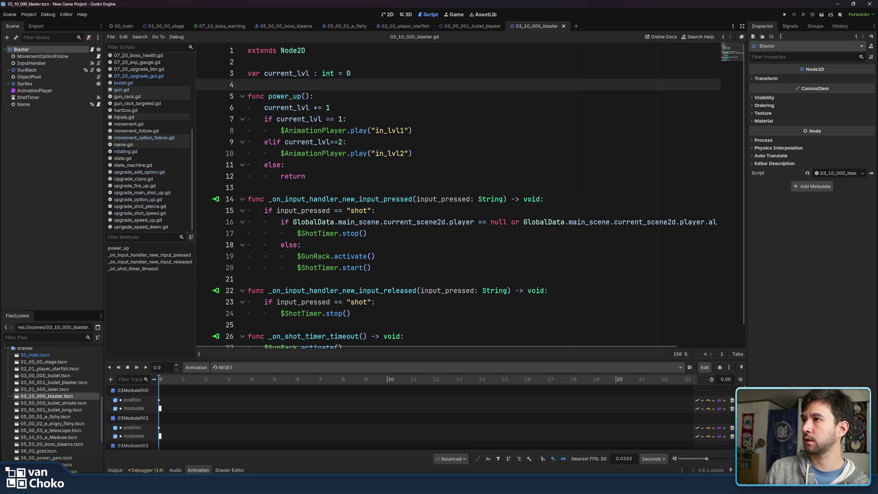
Step: Insert blank lines after line 4 and declare func _ready() via autocomplete
key("Return")
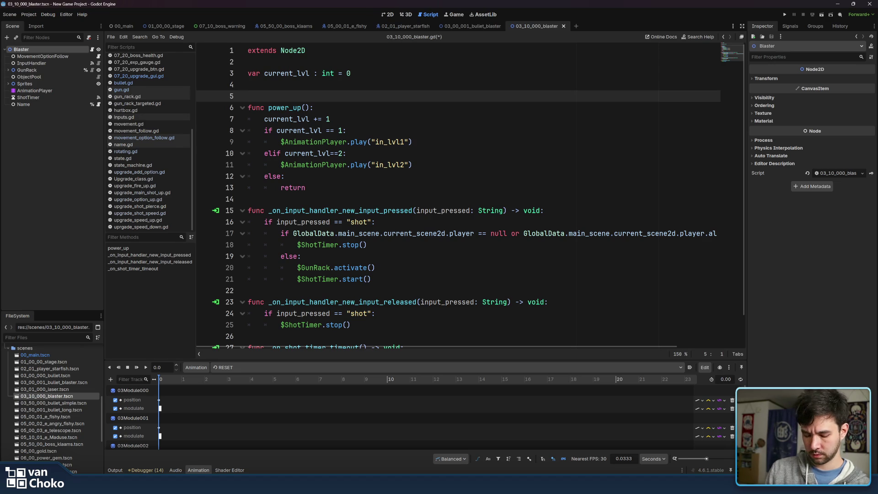
key("Return")
key("Up")
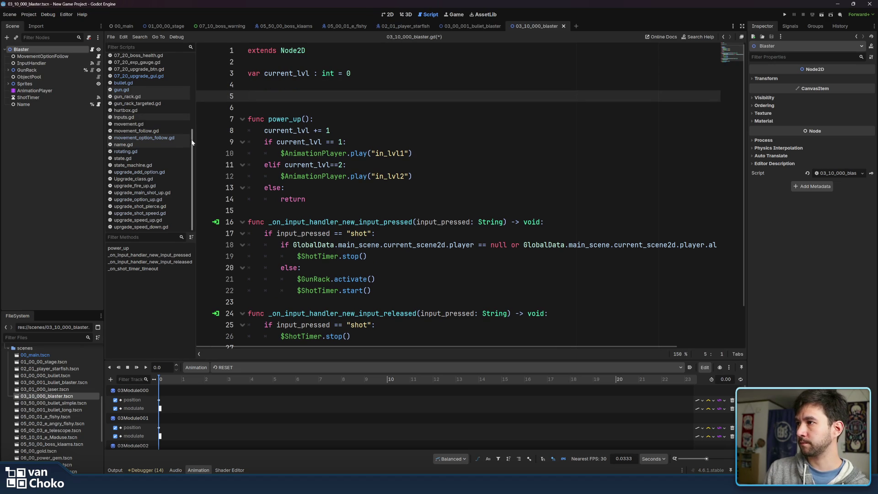
left_click_drag(193, 144, 190, 80)
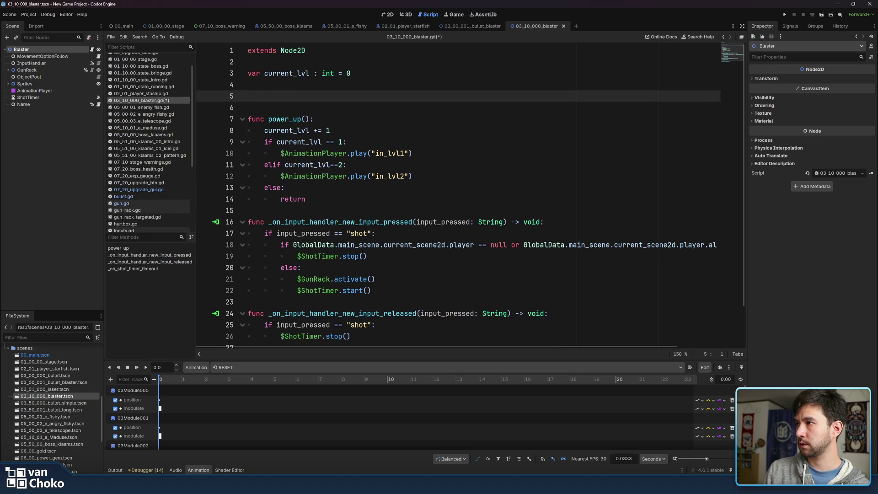
type("fun")
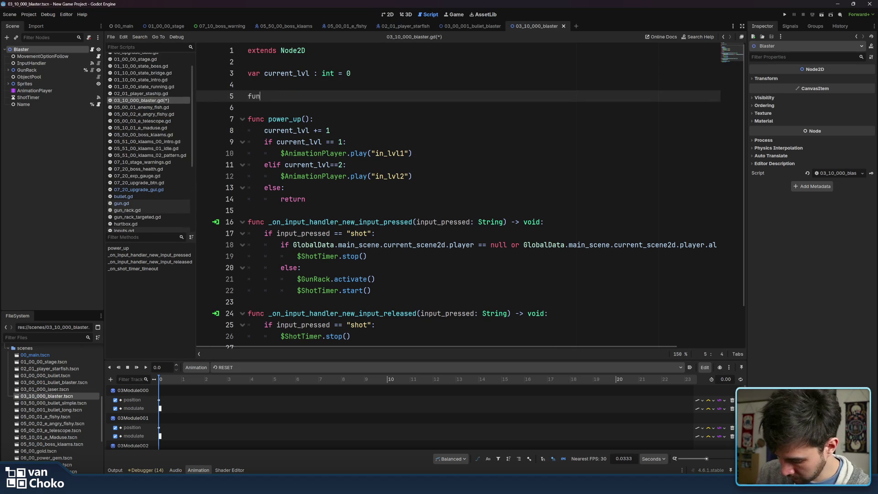
type("c _ready")
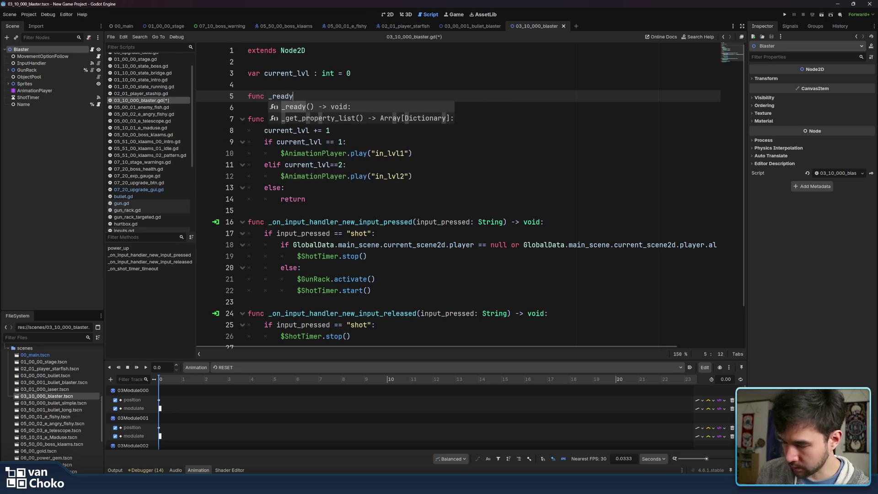
key("Return")
key("Return")
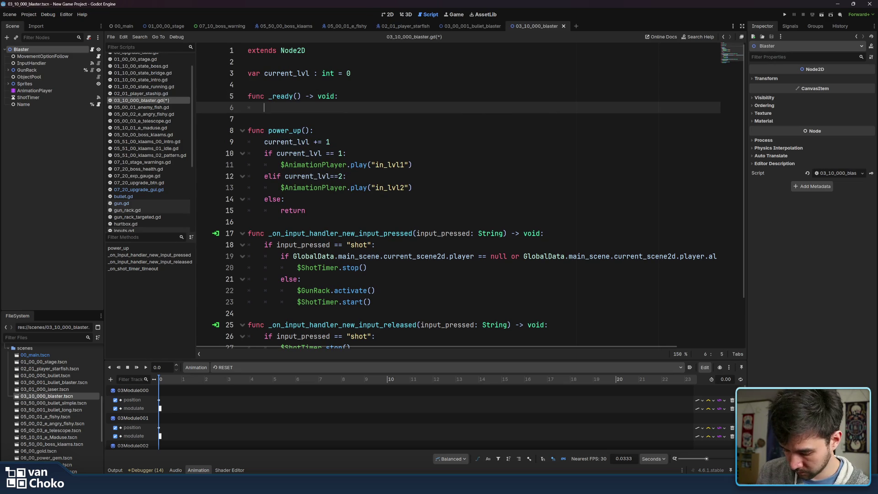
Step: Write EventBus.player.is_hit.connect(_on_player_is_hit) as the _ready body on line 6
type("Eventbu")
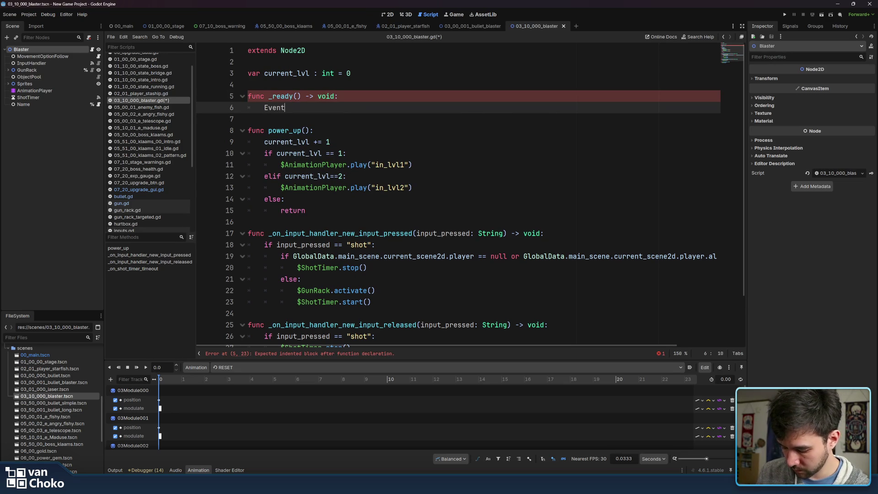
key("Return")
type(".")
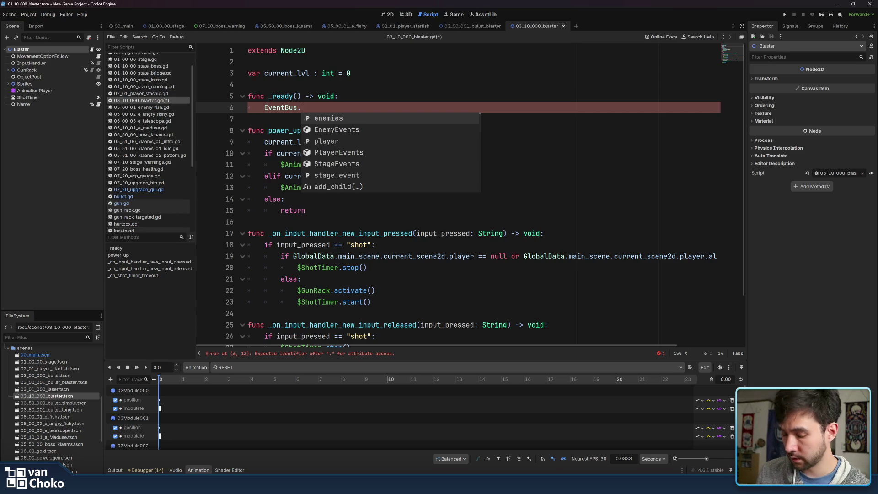
key("Down")
key("Down")
key("Return")
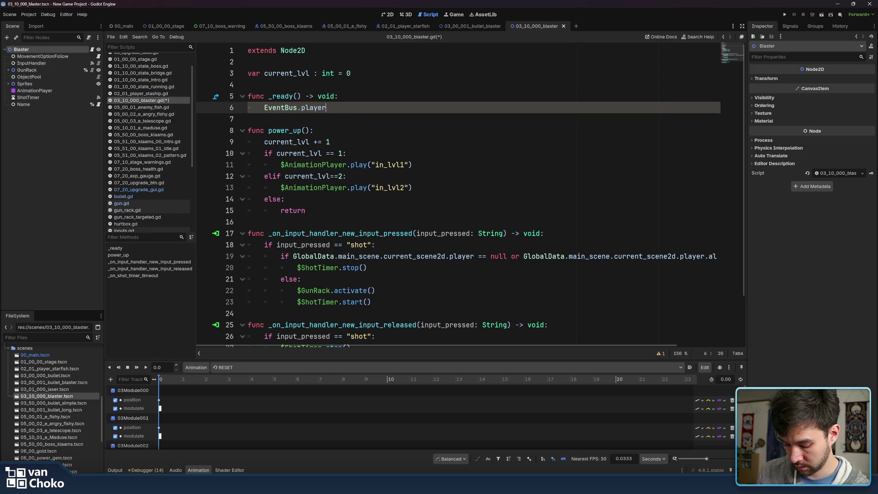
type(".")
key("Return")
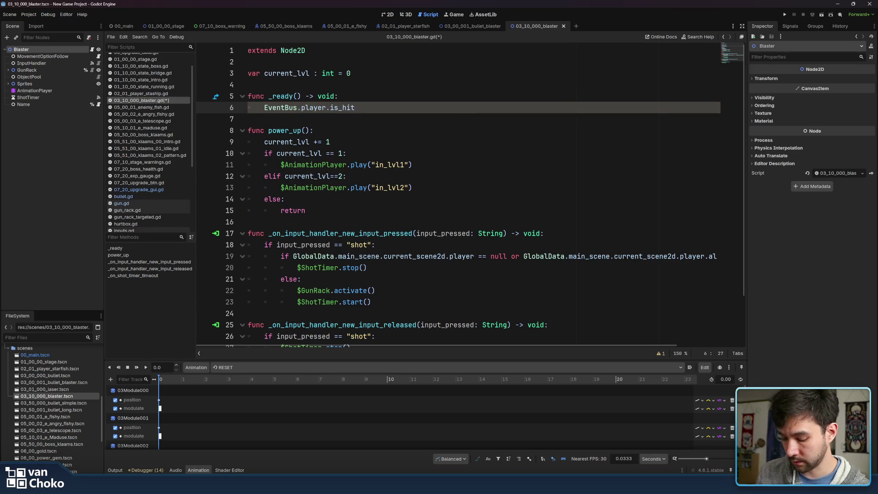
type("(")
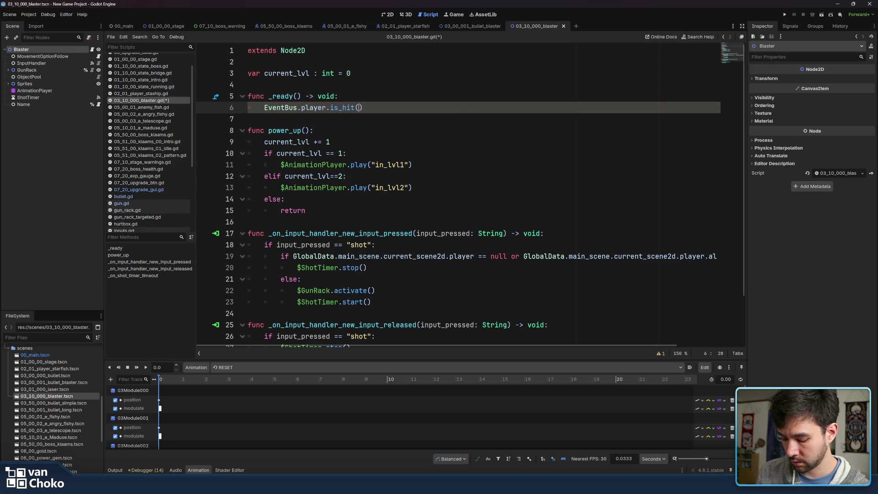
key("BackSpace")
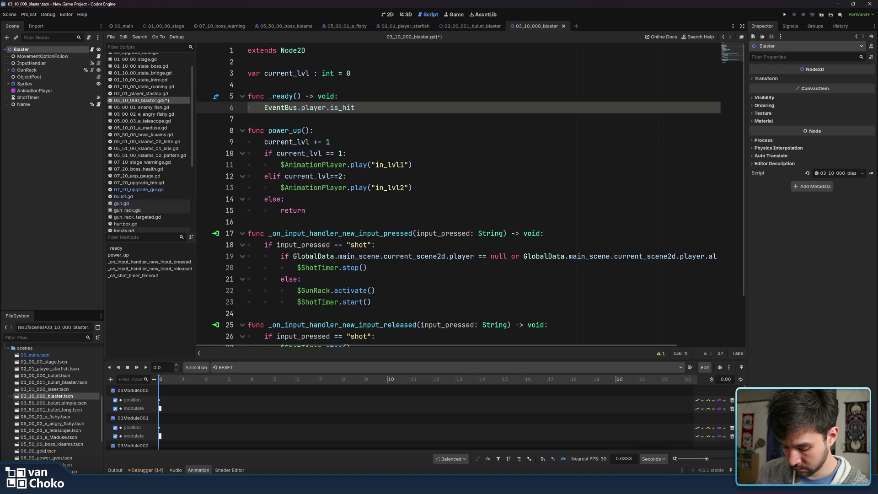
type(".connect(")
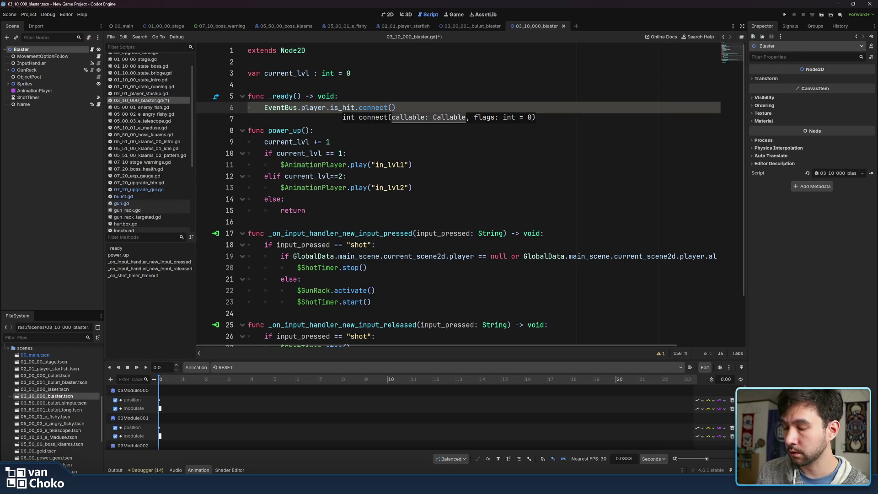
type("_on_")
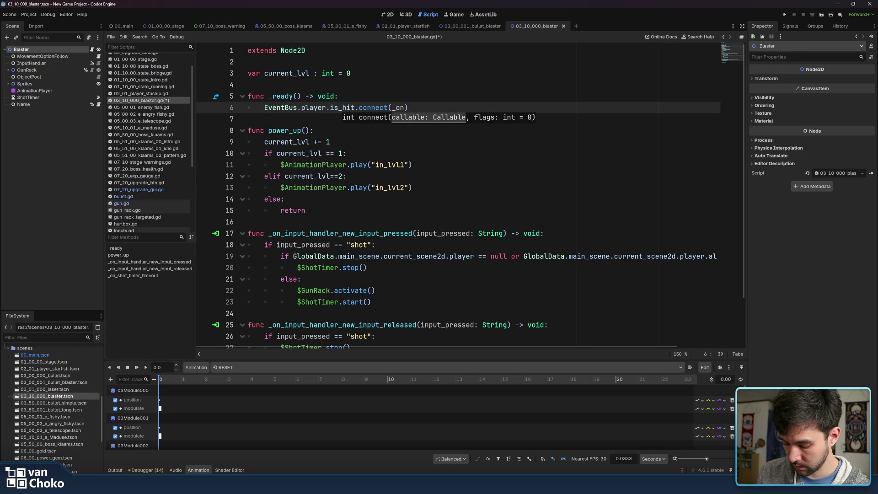
type("player_")
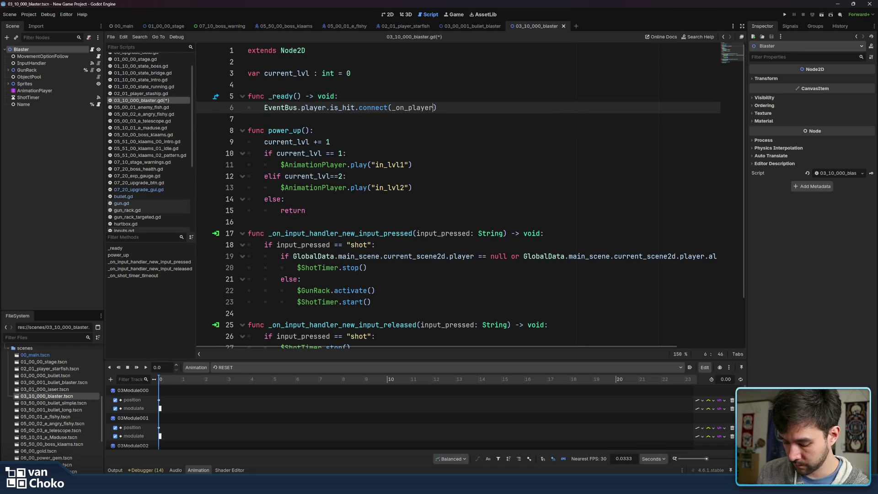
type("is_hit")
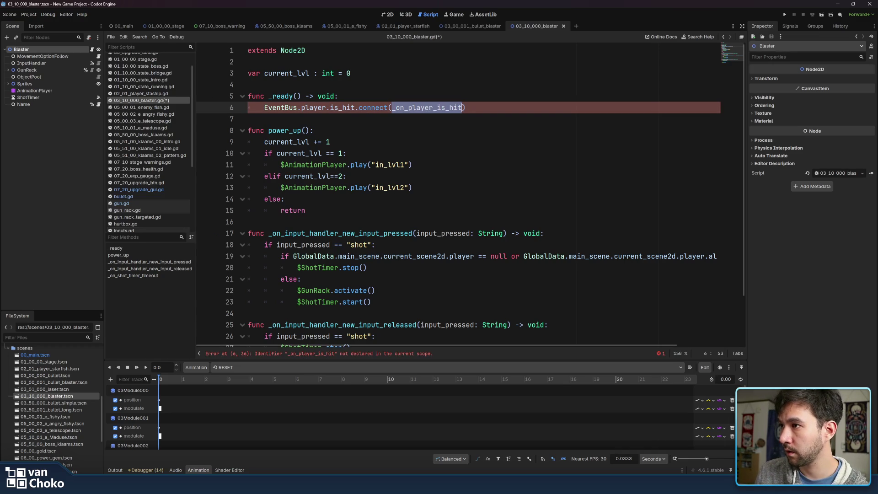
Step: Append func _on_player_is_hit(health : int): with a pass body at the script's end
left_click(249, 222)
scroll(249, 222, "down", 2)
left_click(250, 336)
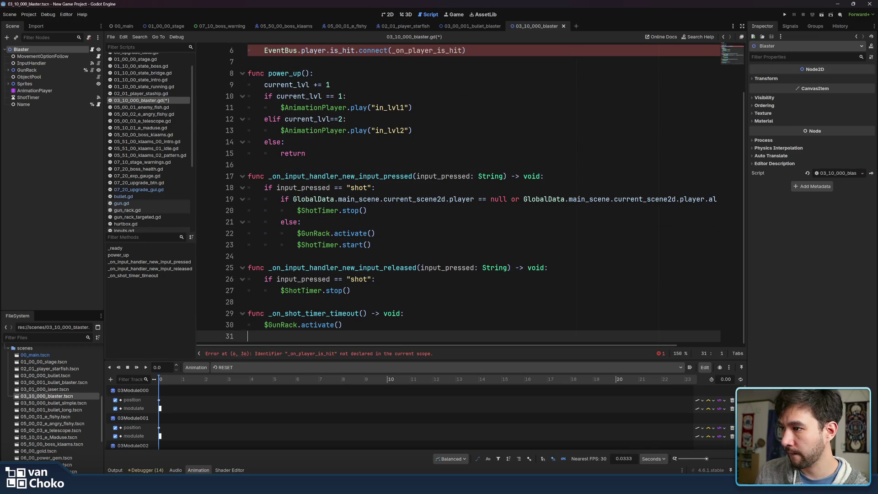
key("Return")
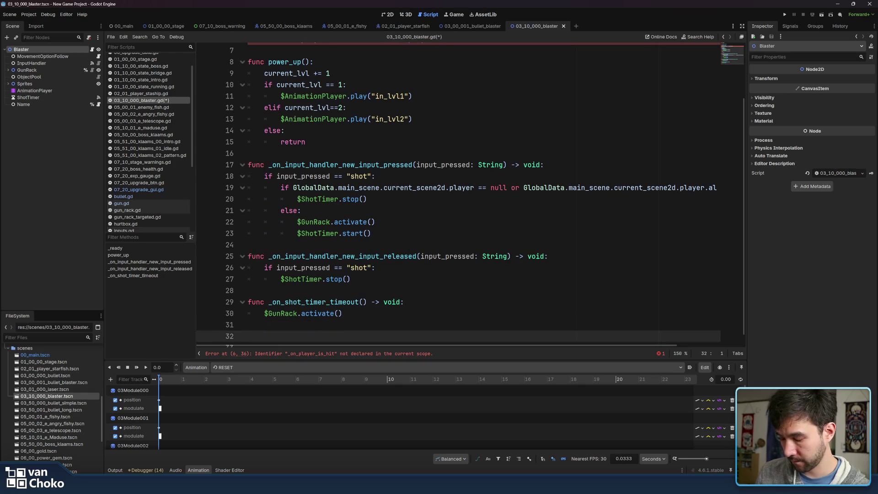
type("func _on_player_is_hit")
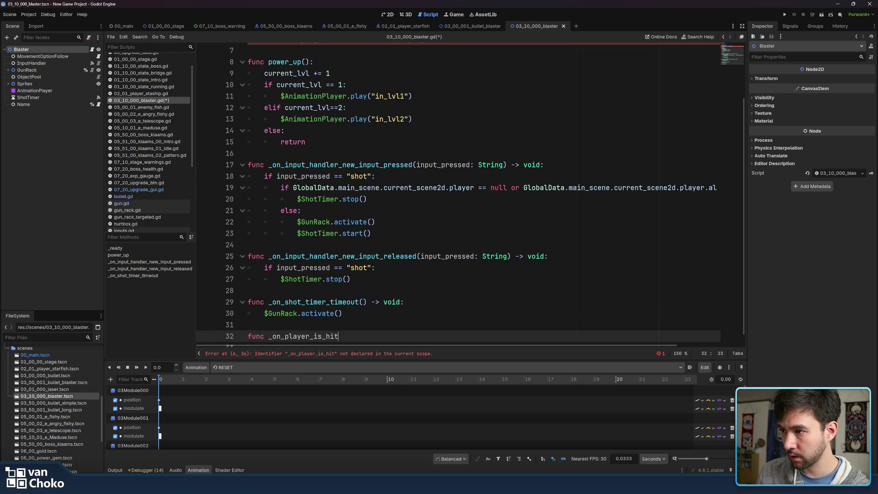
type("(")
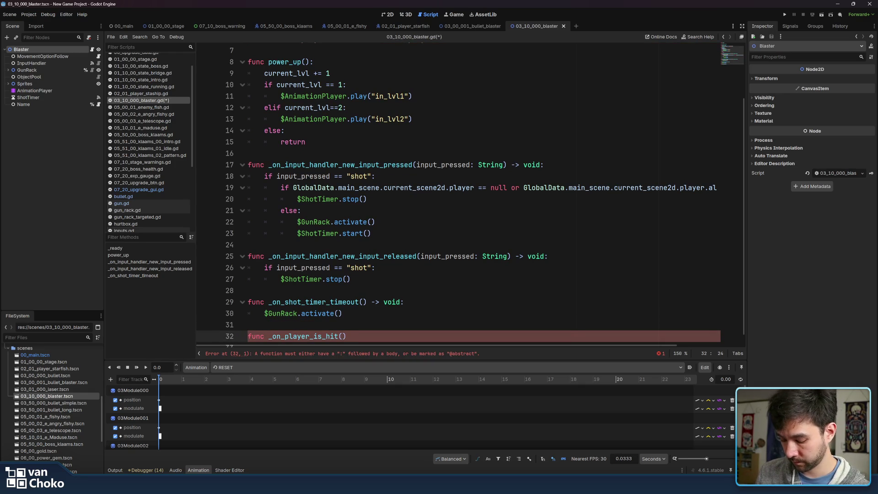
type("health")
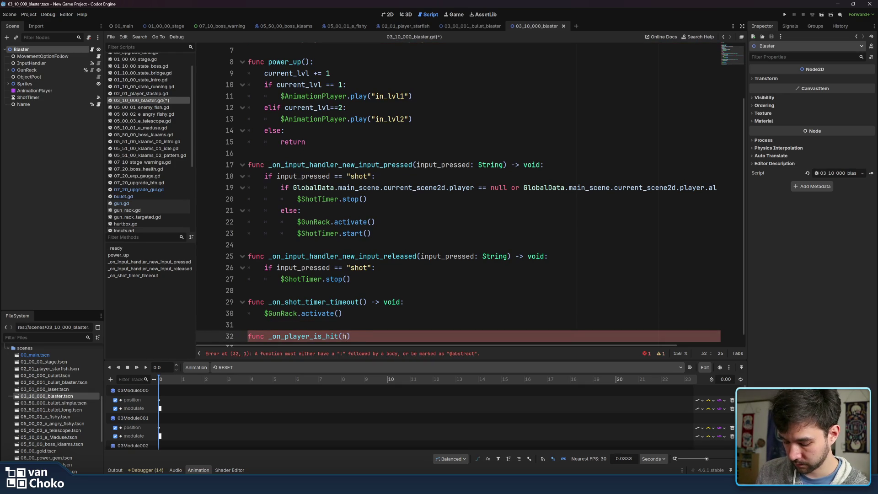
type(" : int")
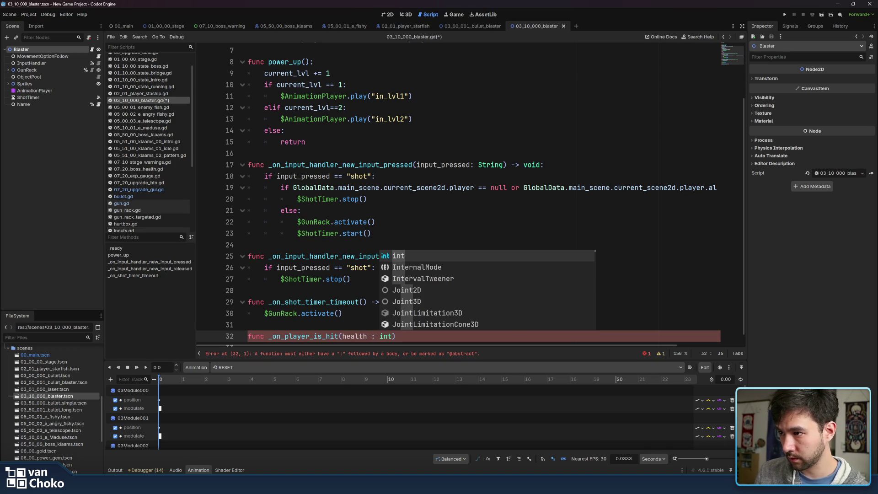
type(")")
key("Return")
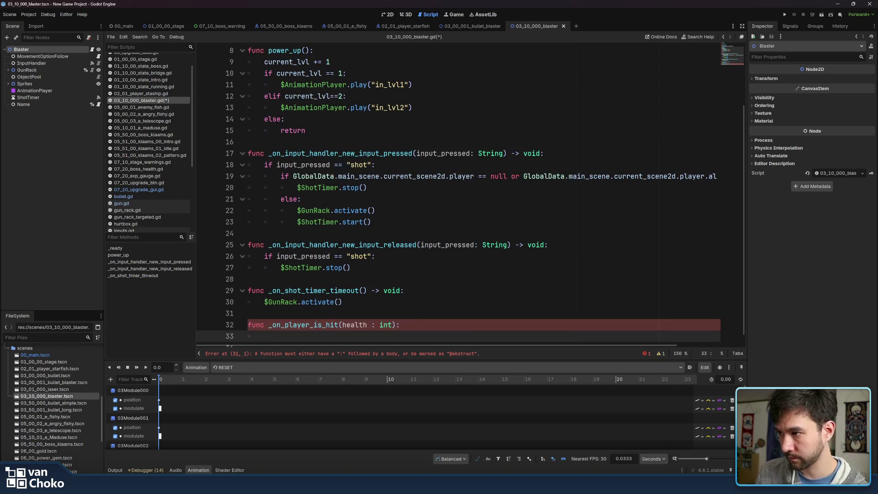
type("pass")
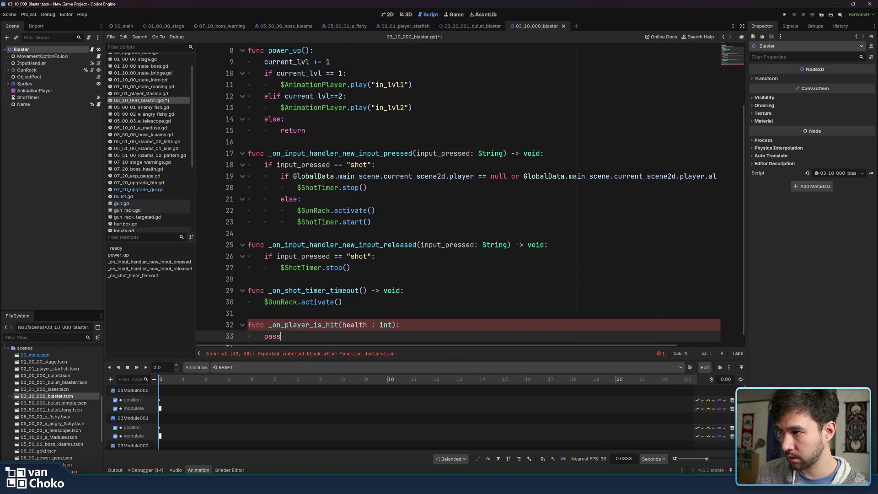
key("Return")
key("Return")
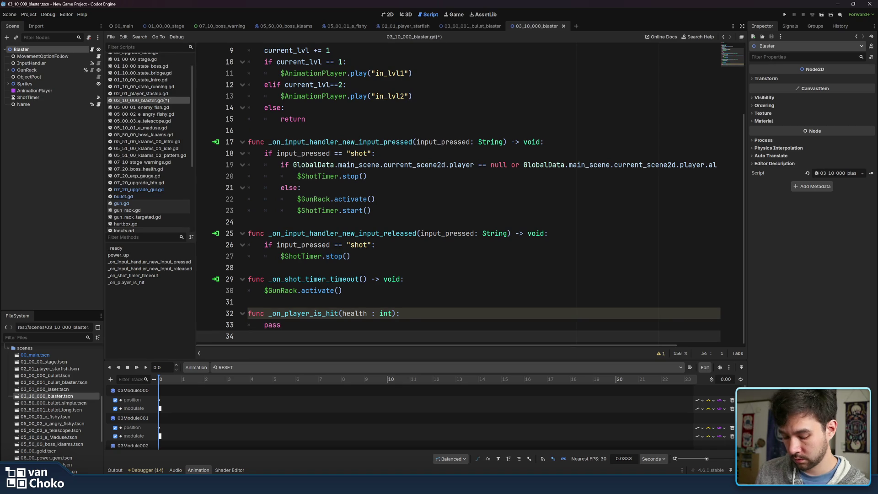
left_click(281, 313)
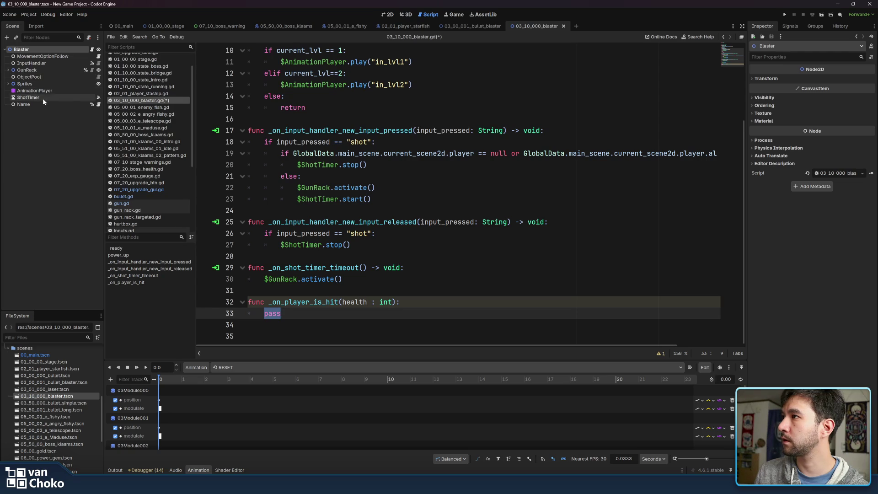
left_click(91, 49)
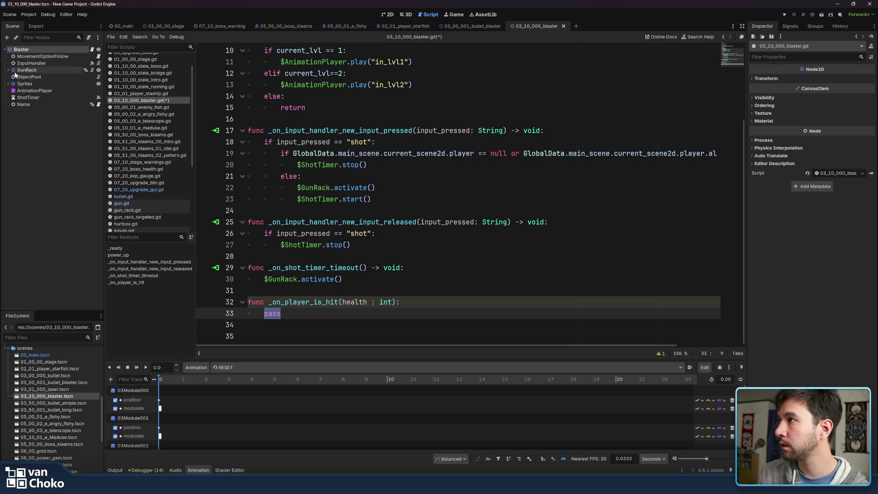
Step: Replace pass with $InputHandler.send_action_inputs = false by dragging in the InputHandler node
left_click(29, 64)
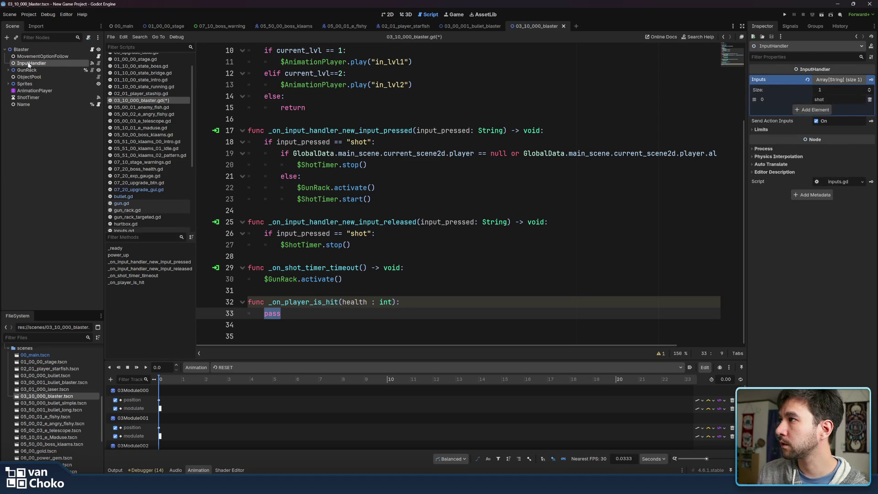
mouse_move(28, 64)
left_mouse_down()
mouse_move(388, 232)
mouse_move(324, 304)
mouse_move(273, 313)
left_mouse_up()
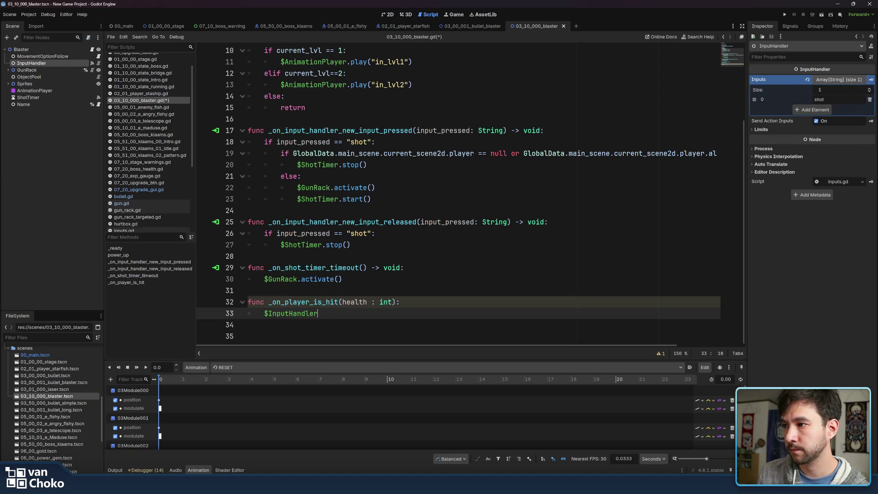
type(".")
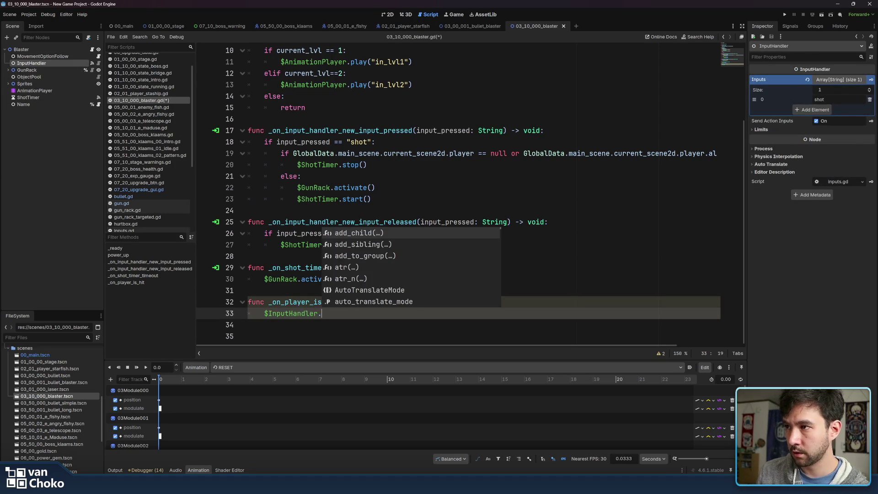
type("send")
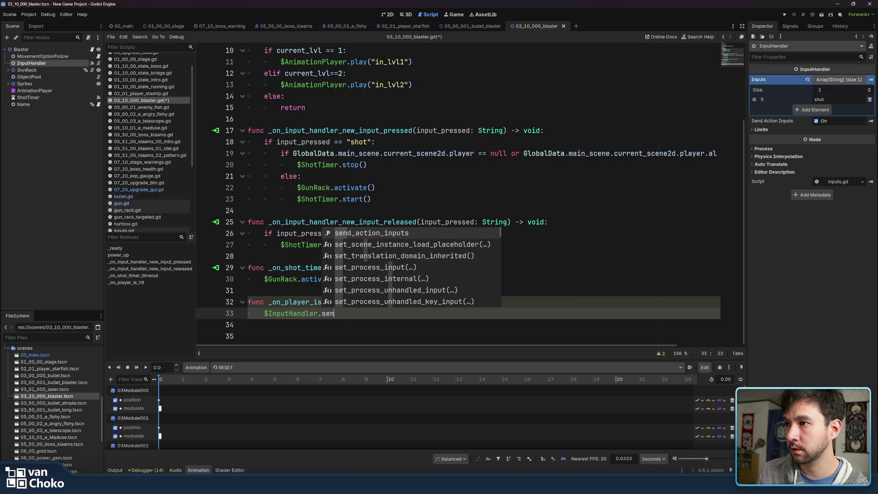
key("Return")
type("= false")
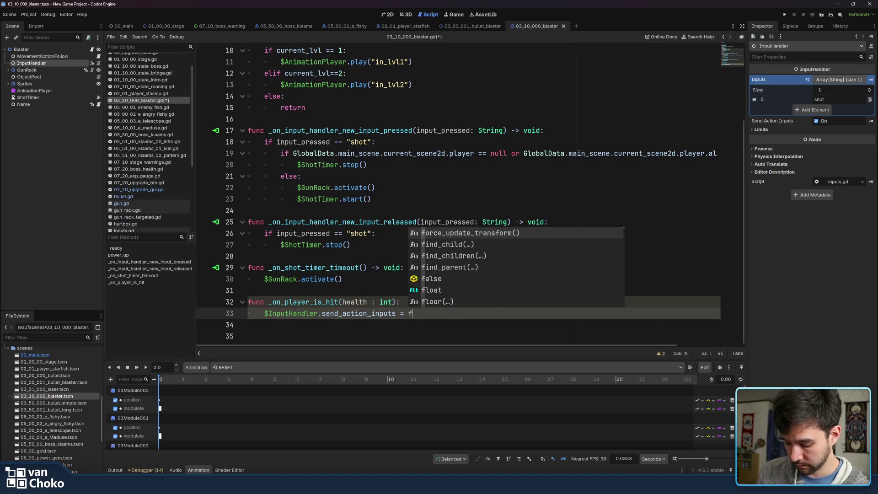
key("Return")
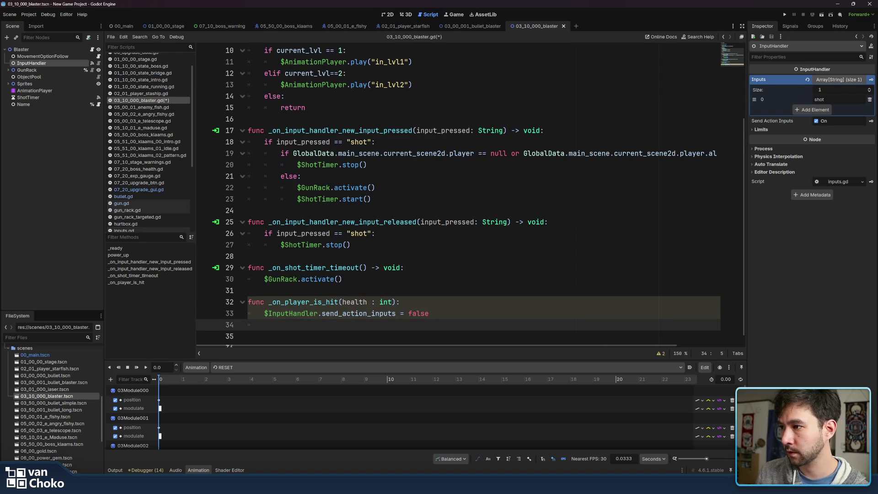
left_click(92, 51)
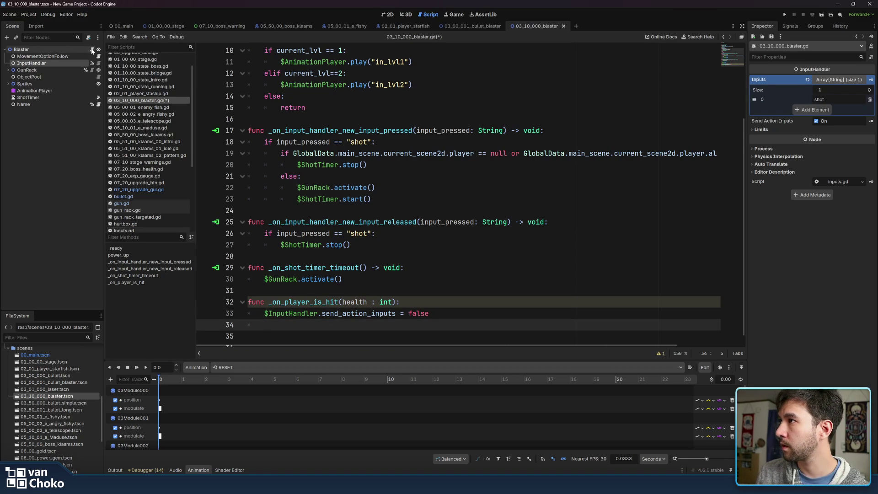
Step: Add a Timer child under Blaster and rename it InputTimer
left_click(56, 49)
key("ctrl+a")
type("timer")
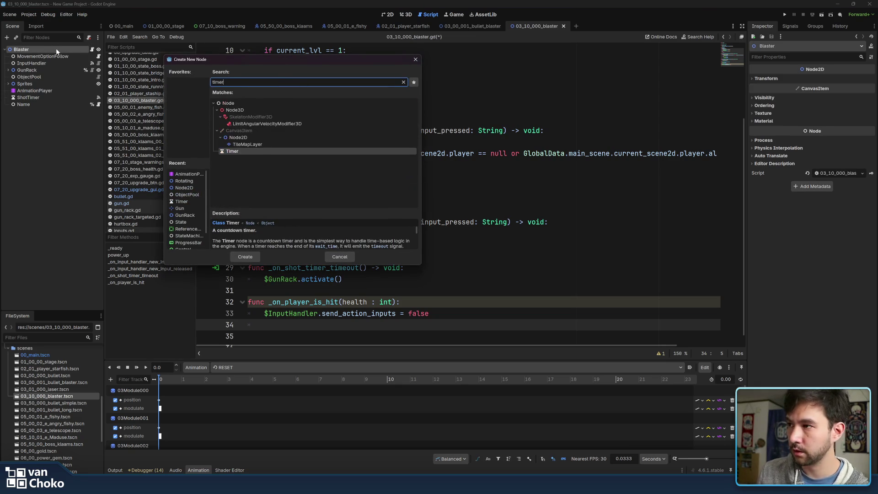
key("Return")
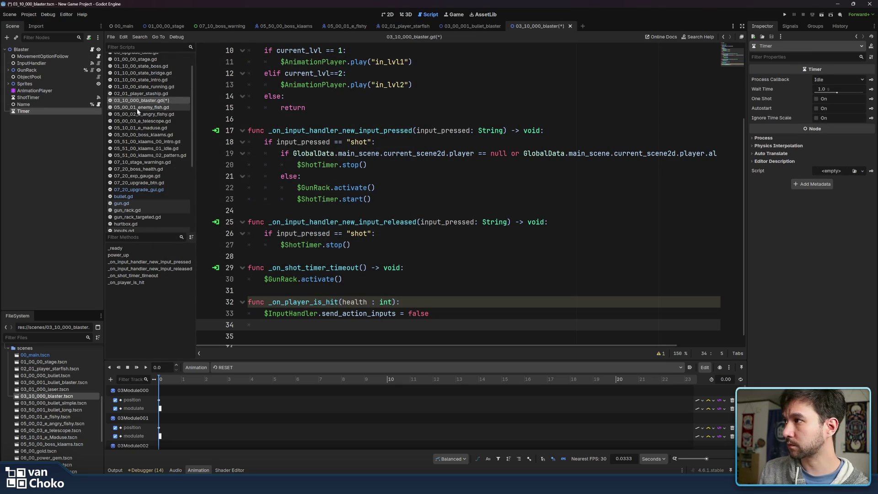
double_click(25, 112)
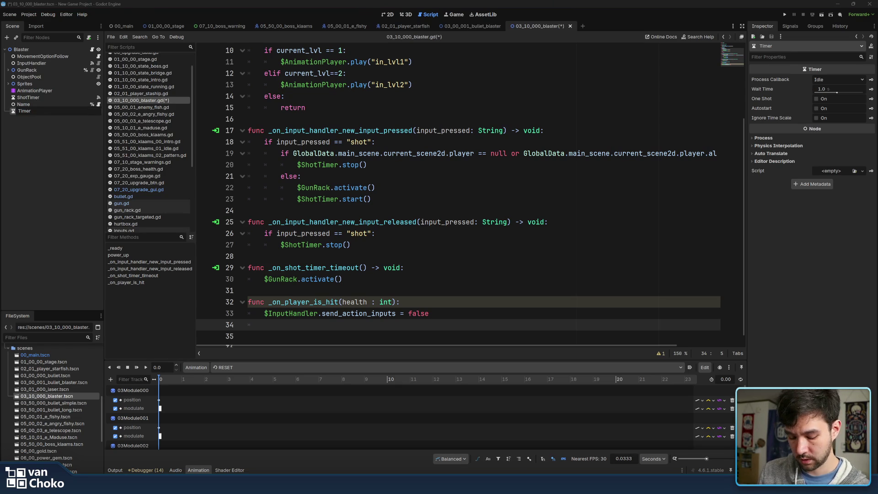
type("Input")
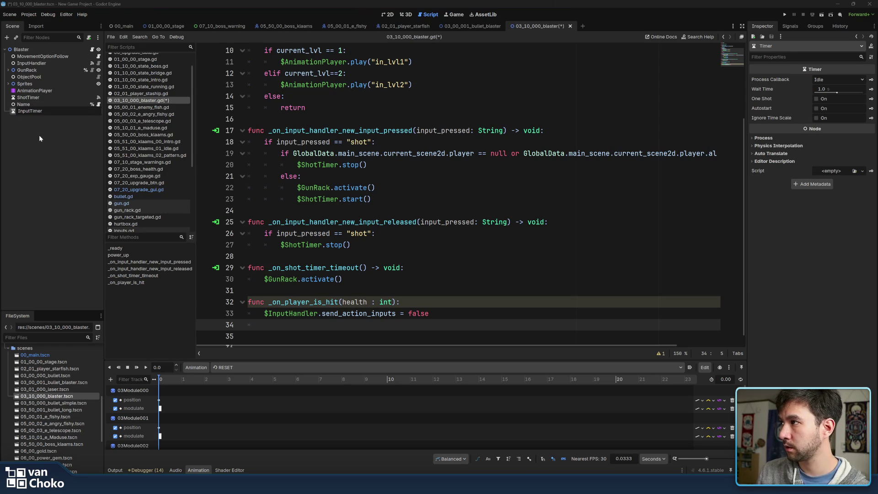
key("Return")
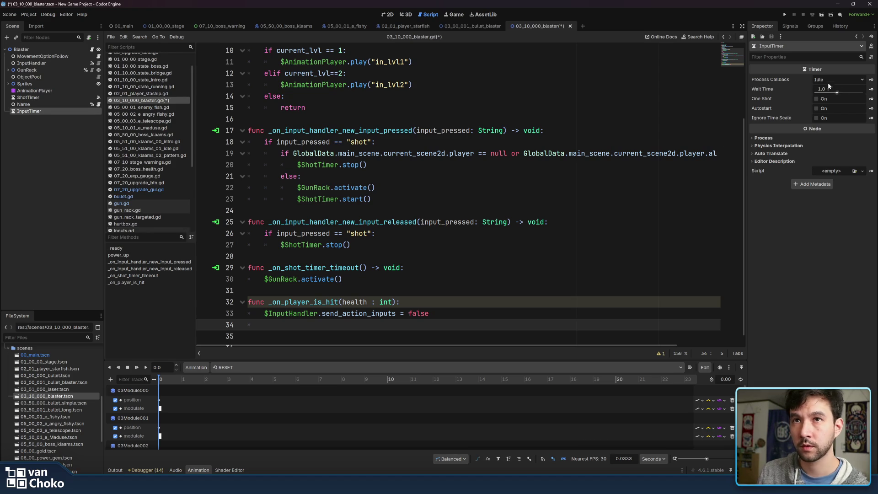
Step: Add $InputTimer.play() on line 34 of the player-hit handler
left_click(341, 279)
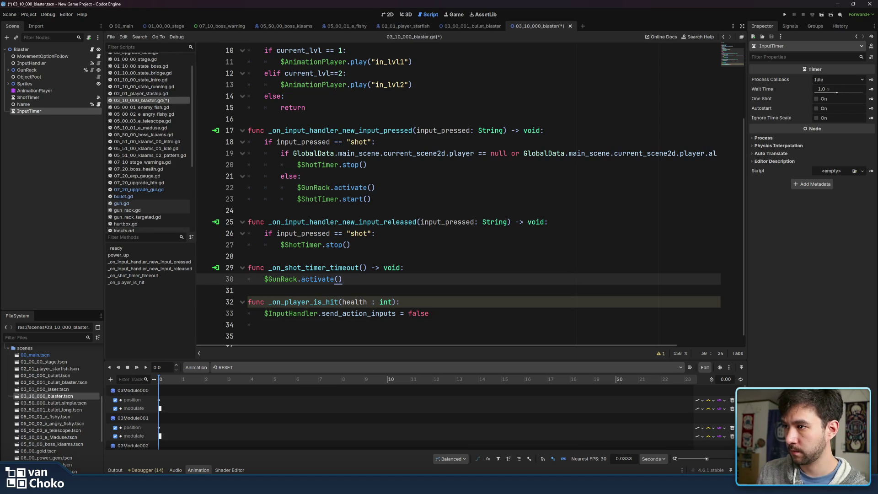
left_click(429, 313)
left_click(265, 325)
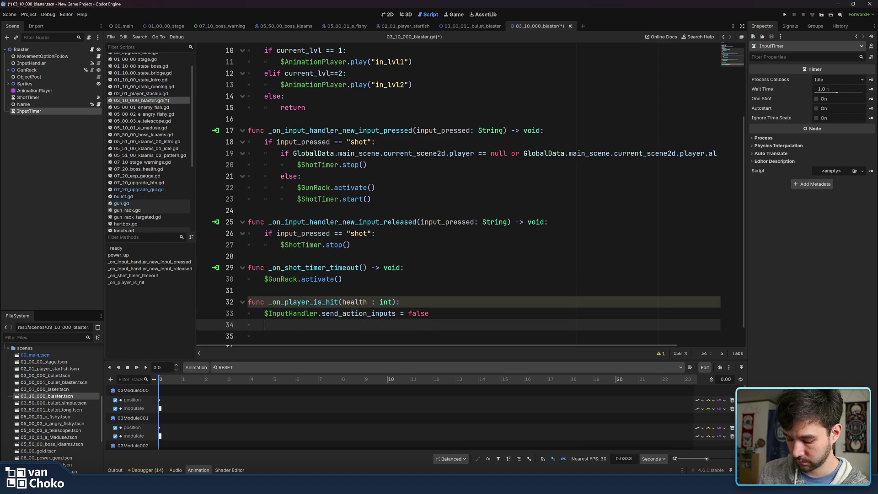
mouse_move(38, 113)
left_mouse_down()
mouse_move(299, 313)
mouse_move(298, 325)
left_mouse_up()
type(".")
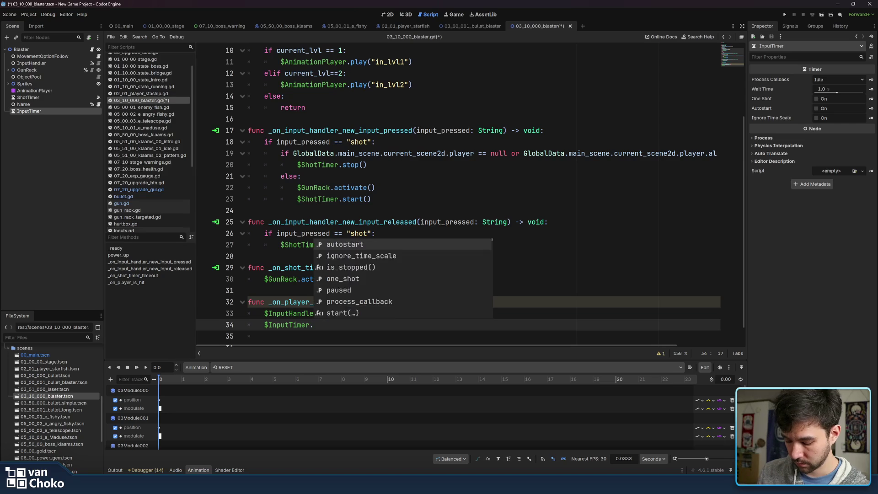
type("play()")
right_click(319, 313)
key("Escape")
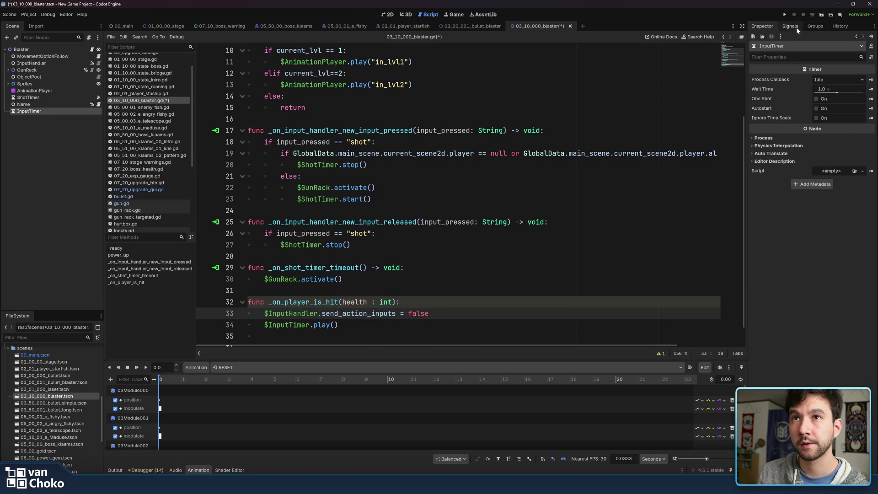
Step: Connect InputTimer's timeout signal to a new _on_input_timer_timeout method and remove extra blank lines
left_click(793, 26)
double_click(773, 56)
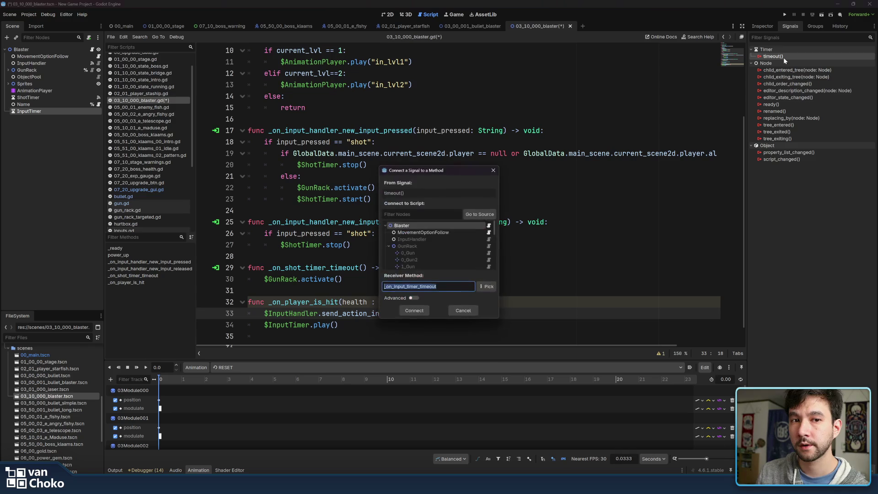
left_click(416, 311)
key("Up")
key("Up")
key("Up")
key("shift+Up")
key("shift+Up")
key("BackSpace")
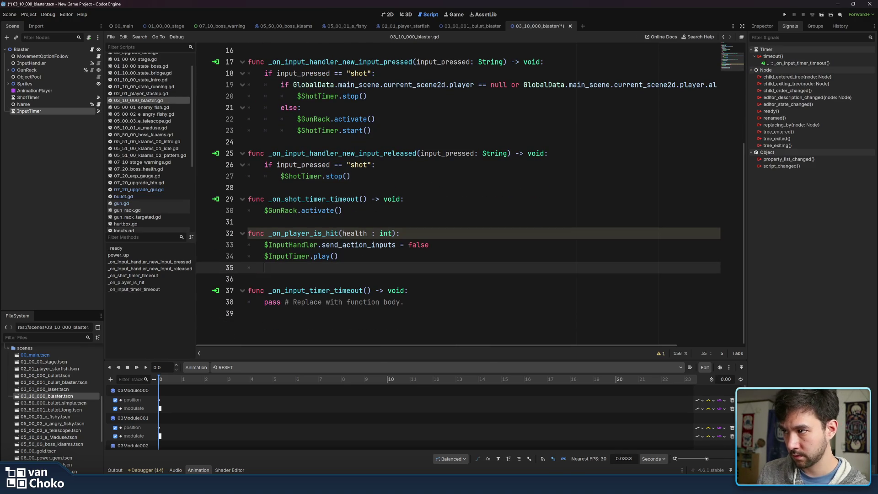
Step: Make _on_input_timer_timeout set send_action_inputs = true, then save and run the project
key("Down")
key("Down")
key("Down")
key("End")
key("ctrl+shift+Left")
key("ctrl+shift+Left")
key("ctrl+shift+Left")
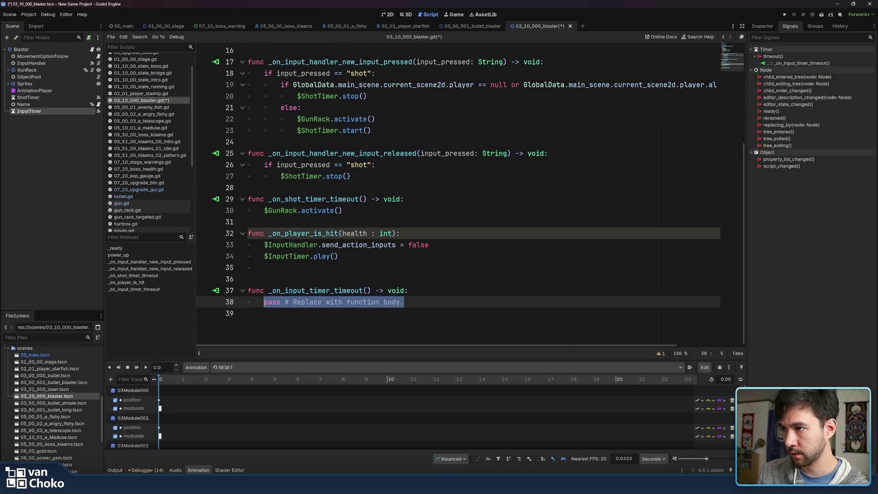
key("Up")
key("Up")
key("Up")
key("ctrl+shift+Right")
key("ctrl+shift+Right")
key("ctrl+shift+Right")
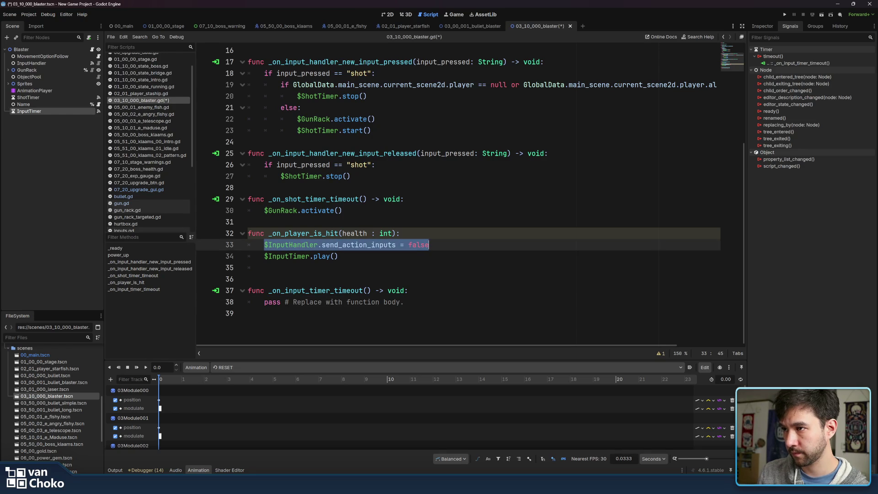
key("ctrl+c")
key("Down")
key("Down")
key("Down")
key("ctrl+shift+Left")
key("ctrl+shift+Left")
key("ctrl+shift+Left")
key("ctrl+v")
key("ctrl+shift+Left")
type("true")
key("ctrl+s")
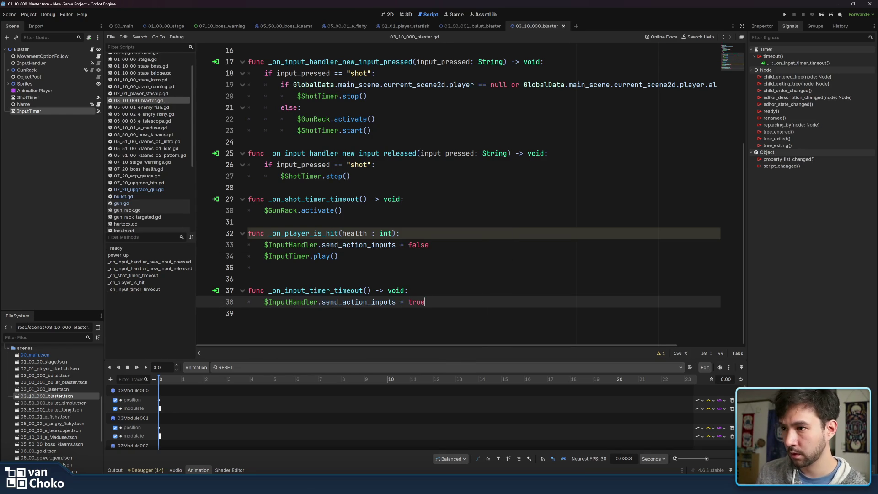
left_click(786, 15)
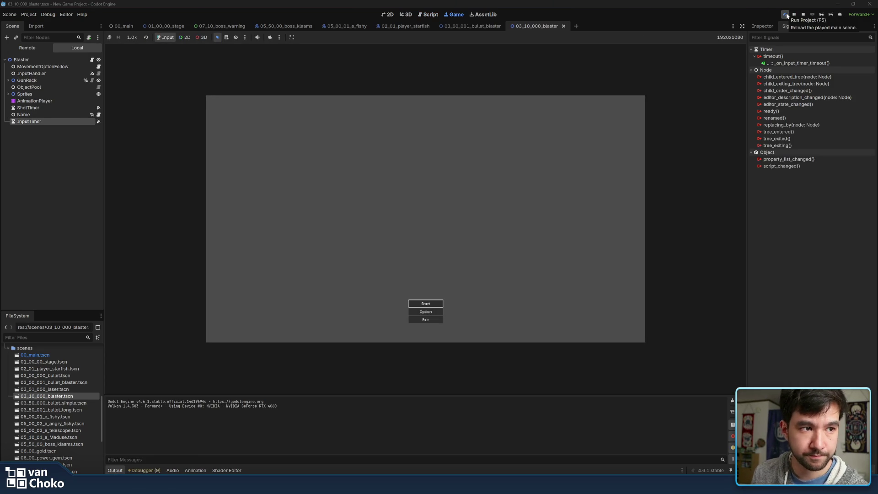
Step: Start Stage 1 from the title menu and fly the ship around shooting fish until hit
key("Return")
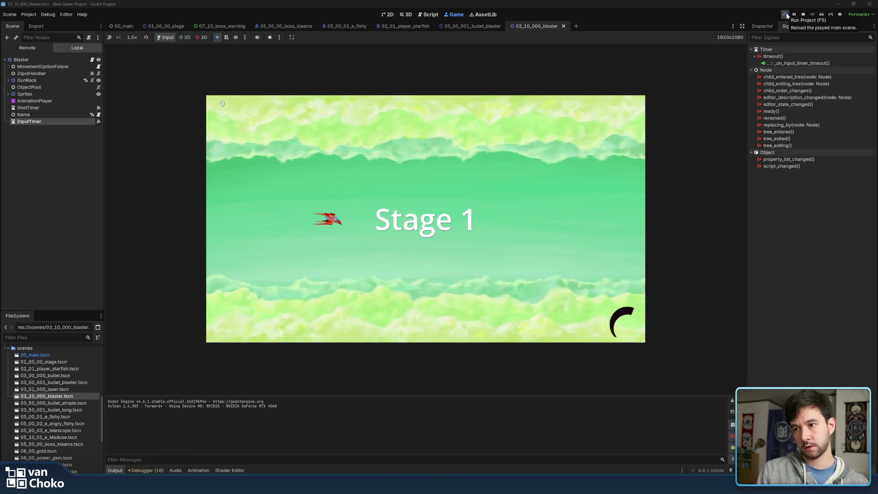
key("Right")
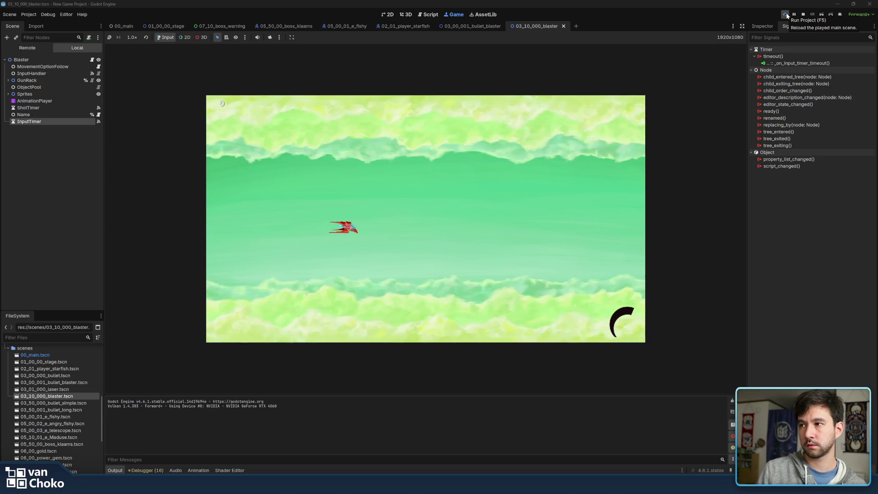
key("Right")
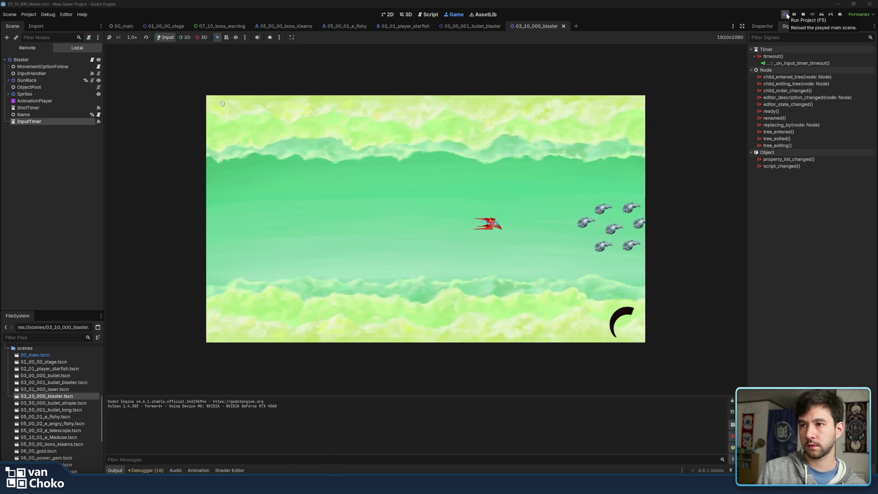
key("Left")
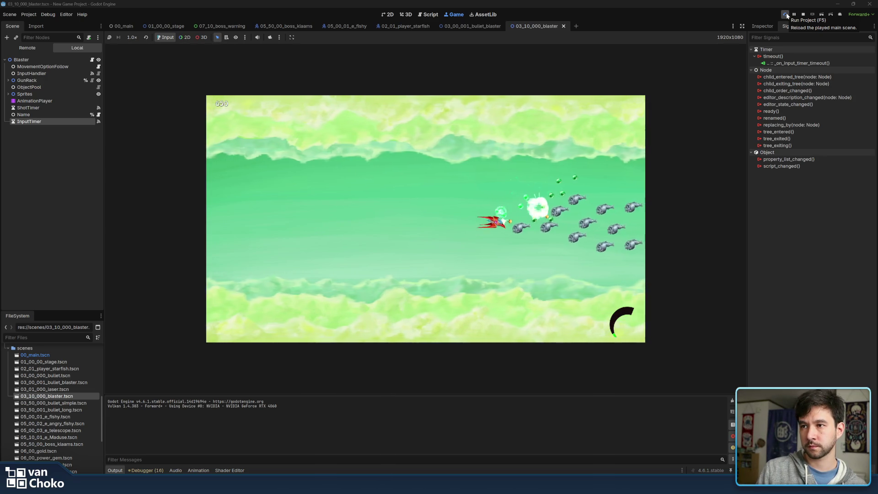
key("Left")
key("Down")
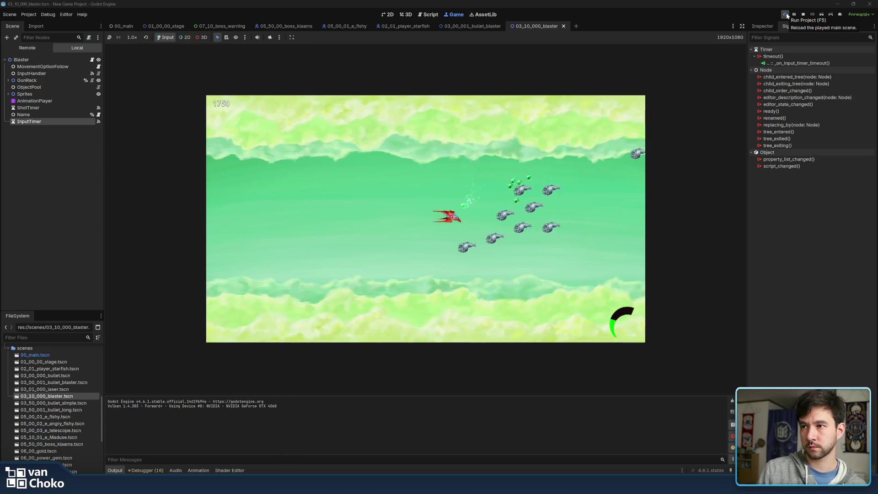
key("Up")
key("Left")
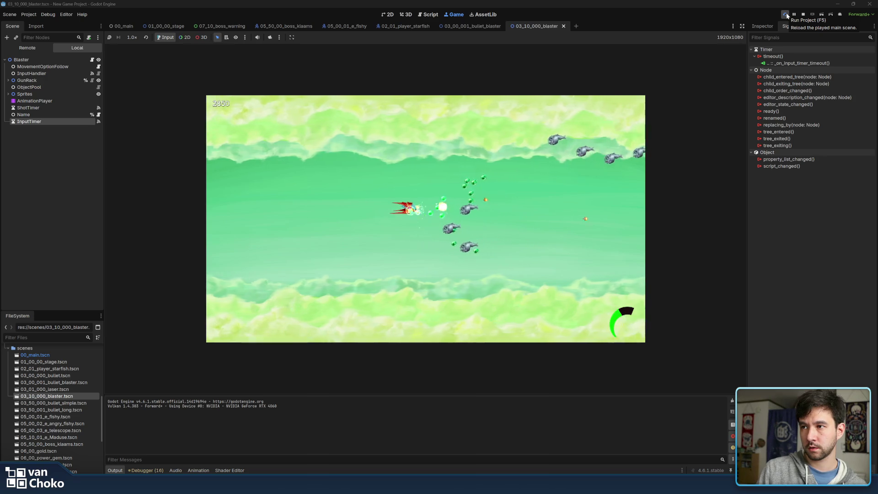
key("Up")
key("Right")
key("Up")
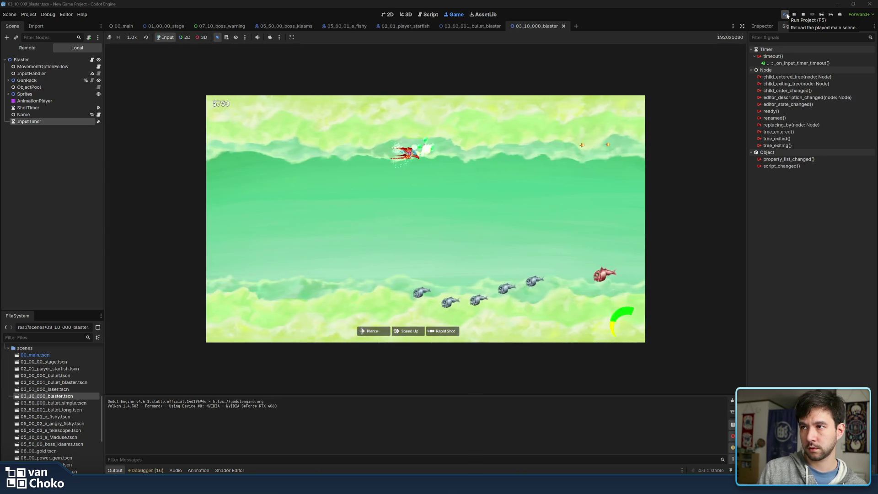
key("Down")
key("Left")
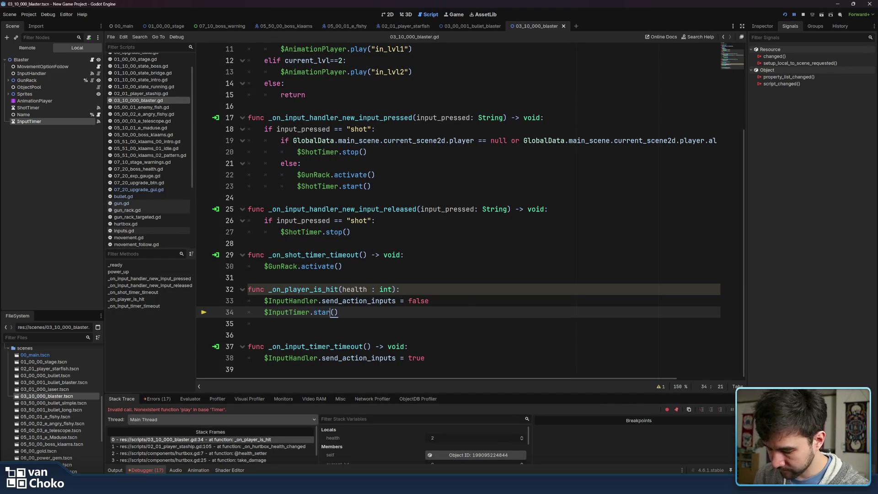
Step: Change line 34 to $InputTimer.start(), replay Stage 1, then stop the game
type("t")
left_click(548, 210)
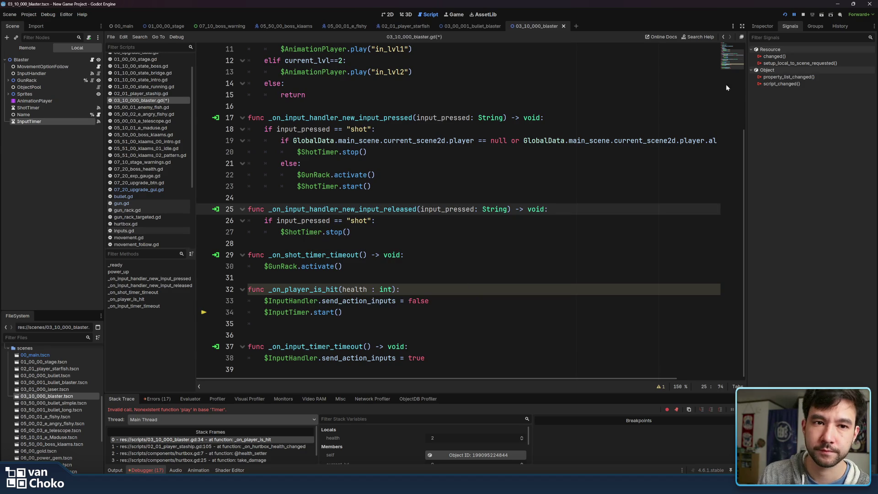
left_click(786, 15)
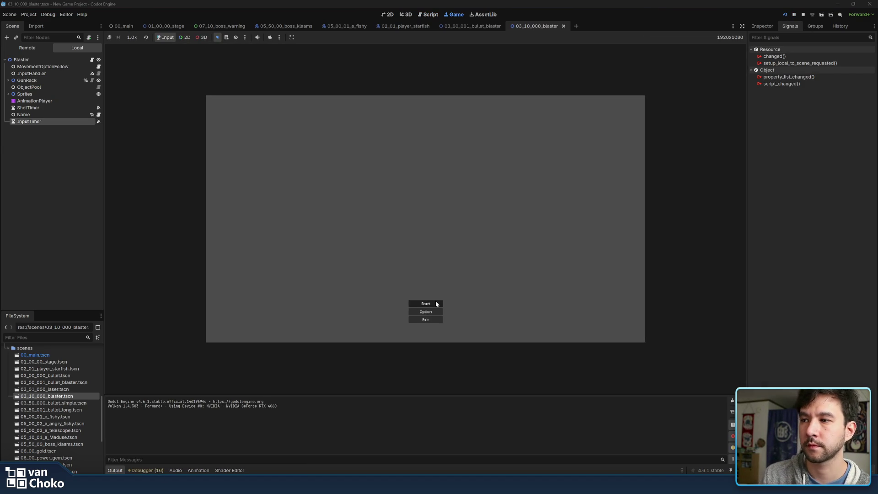
left_click(435, 303)
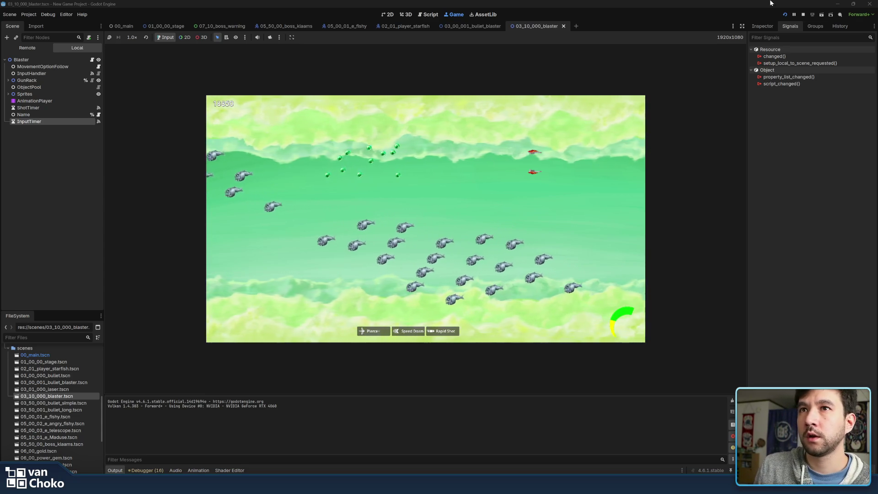
left_click(803, 14)
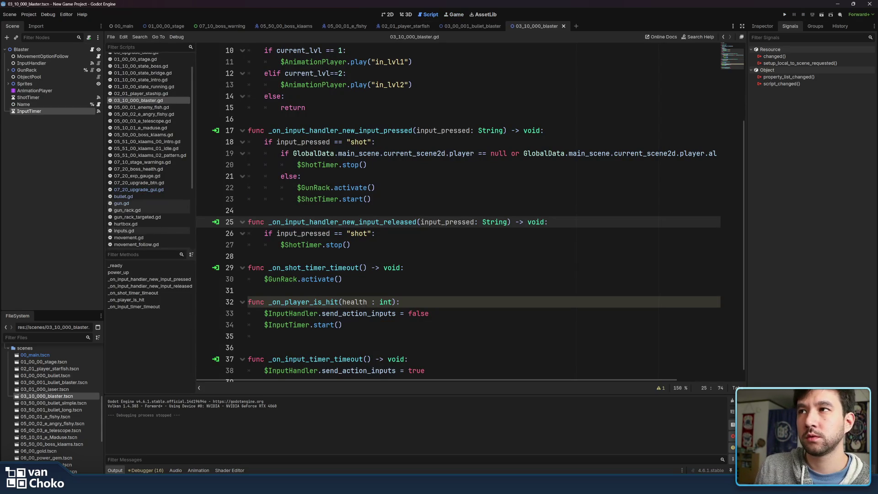
Step: Open the 01_00_00_stage scene in the 2D editor and pan across the level's enemies and boss
left_click(390, 16)
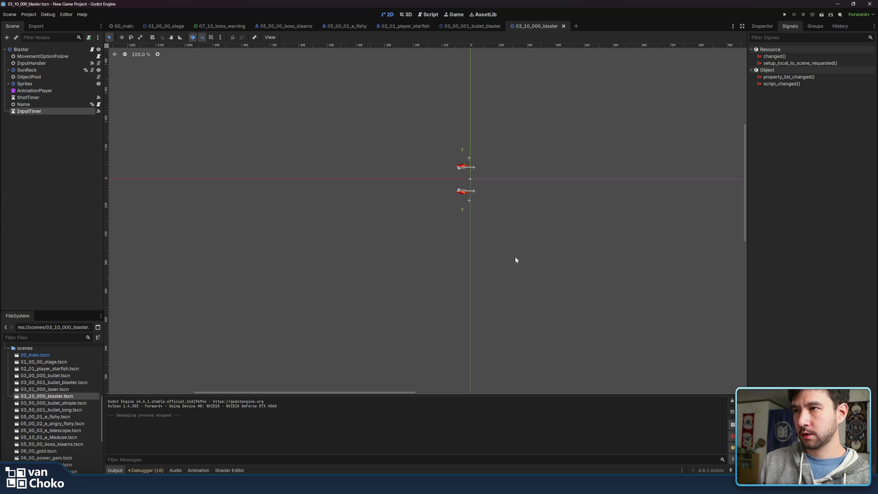
left_click(161, 27)
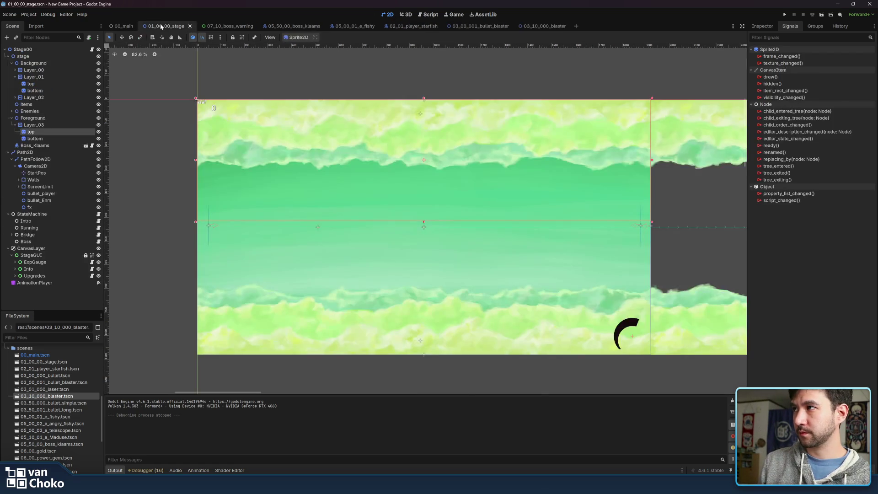
scroll(417, 150, "right", 15)
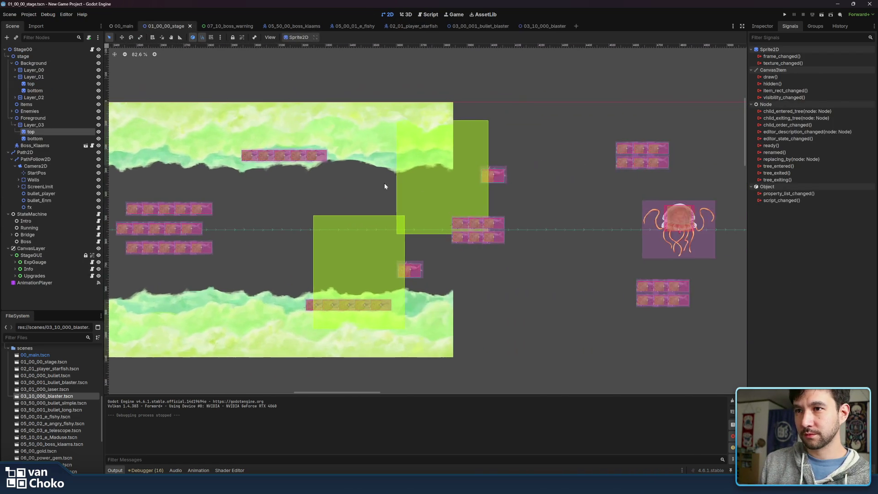
scroll(569, 183, "right", 20)
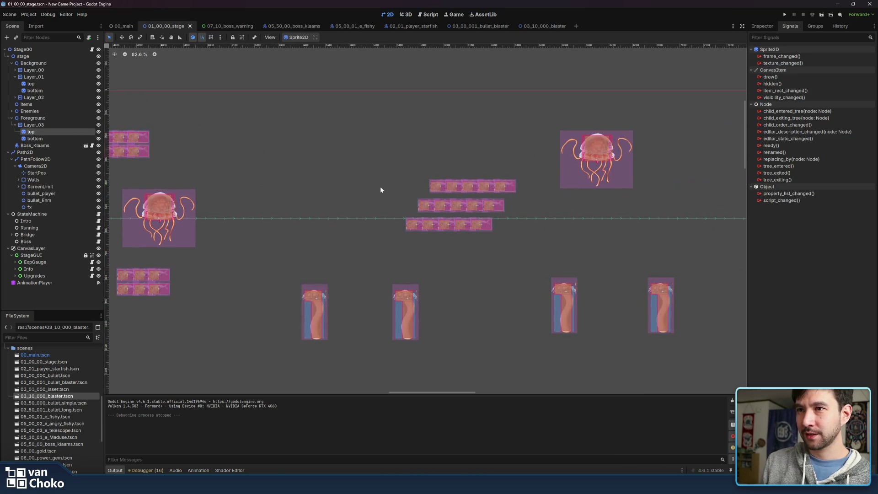
scroll(447, 185, "down", 10)
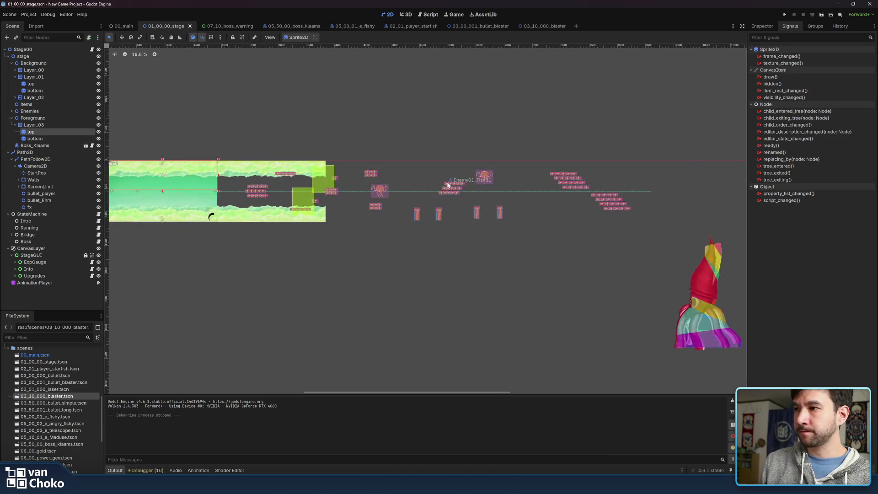
scroll(570, 213, "up", 1)
scroll(447, 201, "left", 3)
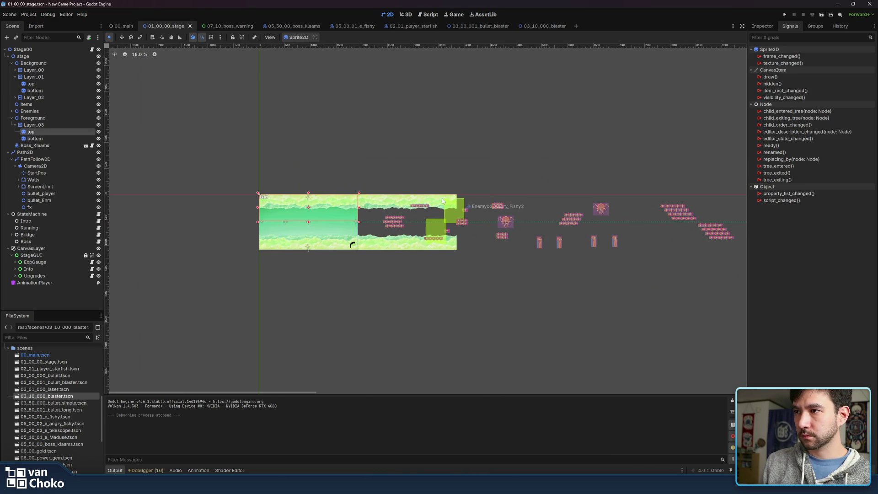
Step: In Sticky Notes, mark 'Implement player's life system' with X and add '- UI player life'
mouse_move(525, 485)
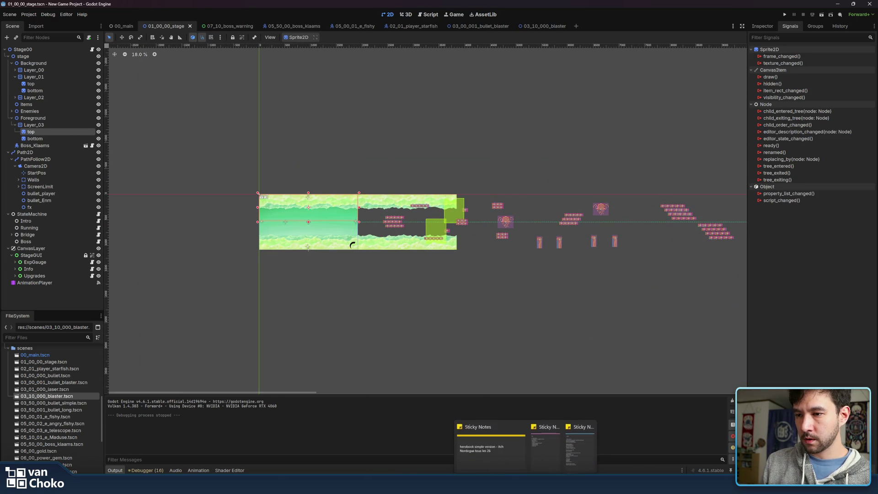
left_click(545, 443)
left_click(691, 211)
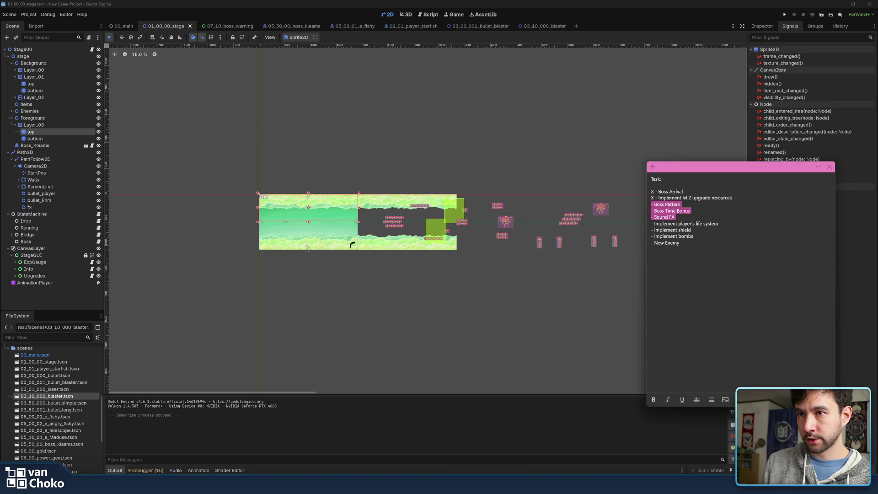
mouse_move(733, 198)
left_mouse_down()
mouse_move(653, 224)
mouse_move(692, 230)
left_mouse_up()
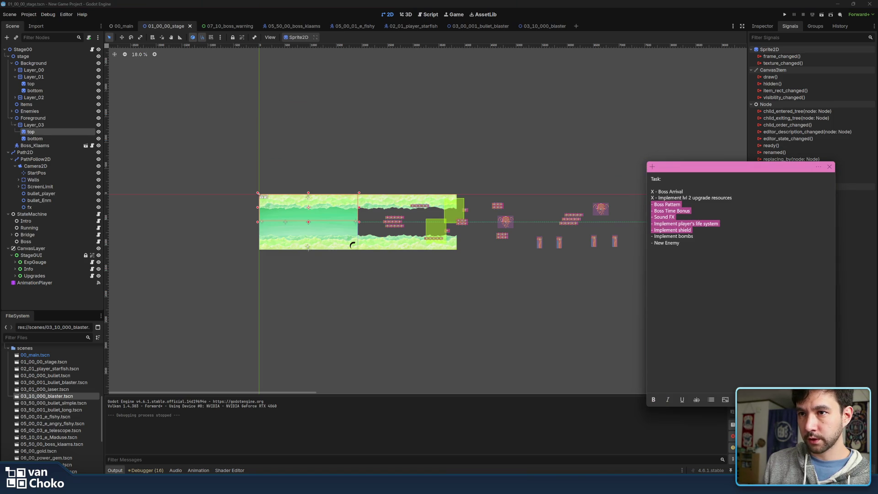
left_click(733, 197)
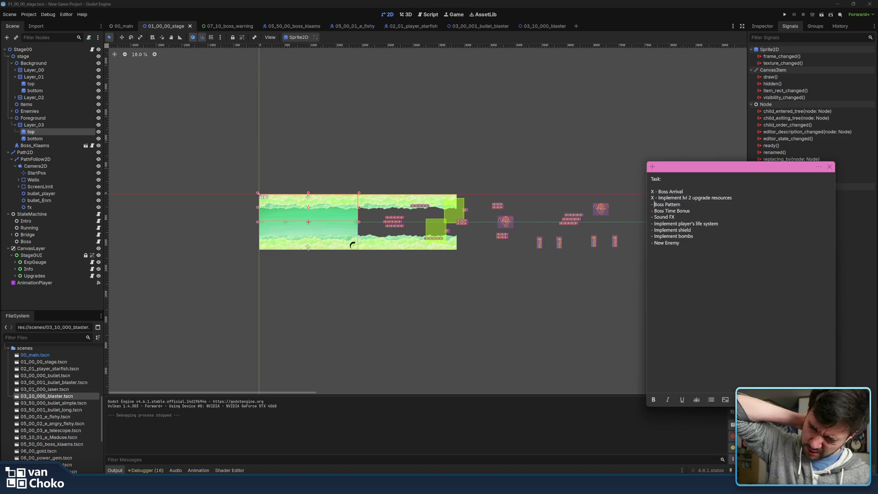
left_click(654, 204)
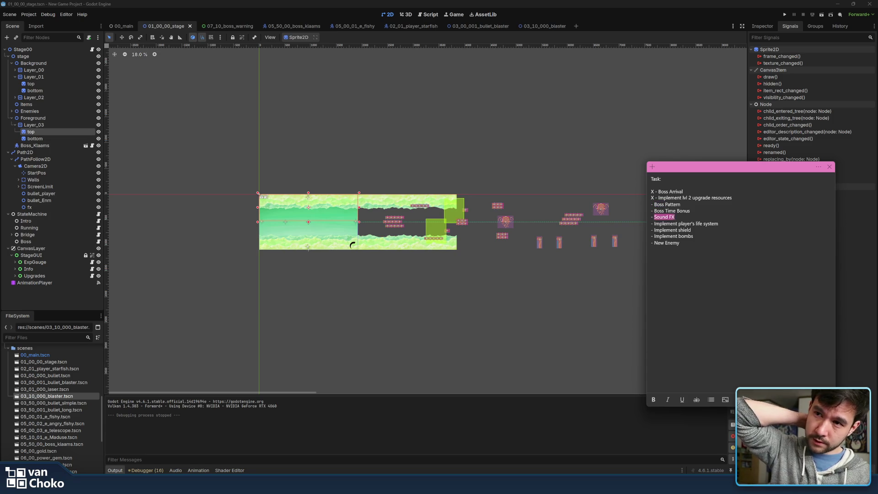
left_click(676, 216)
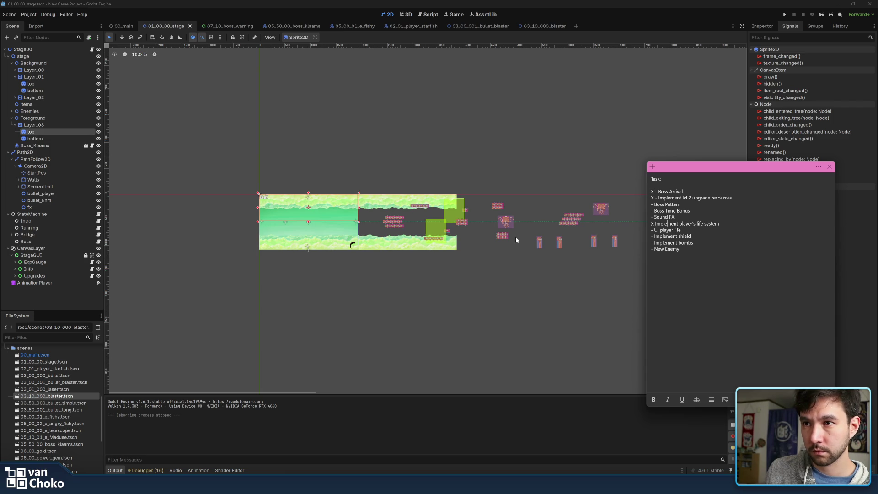
left_click(576, 123)
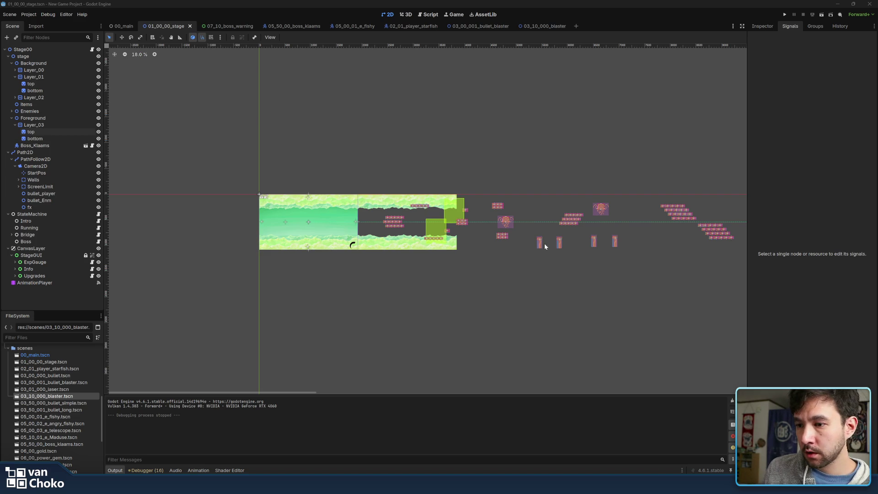
Step: Run the game, set the embedded view to Stretch to Fit, and restart it with F5
left_click(785, 15)
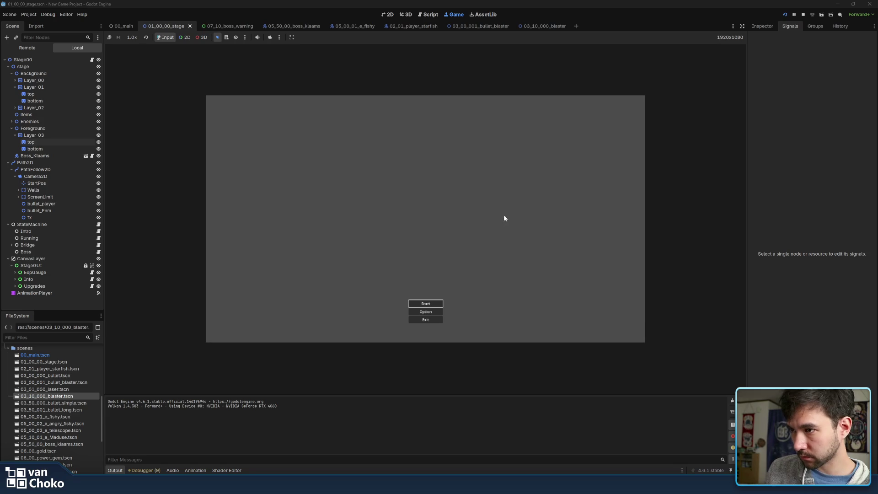
left_click(433, 304)
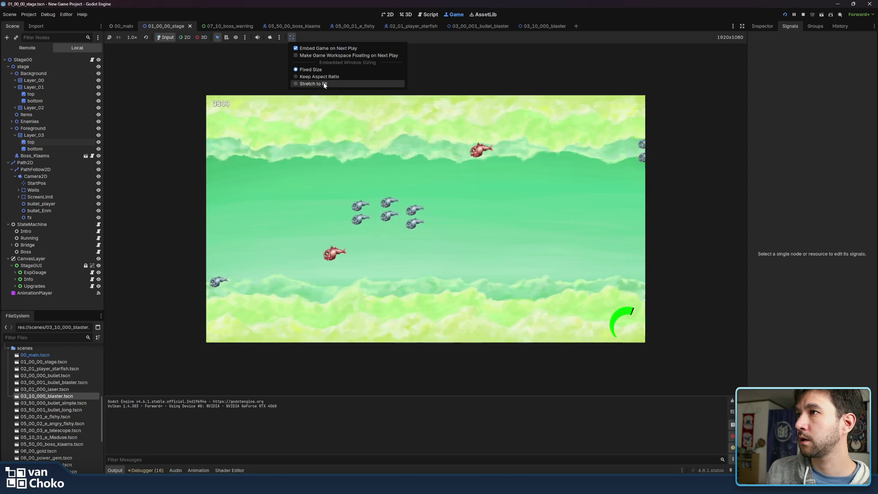
left_click(323, 84)
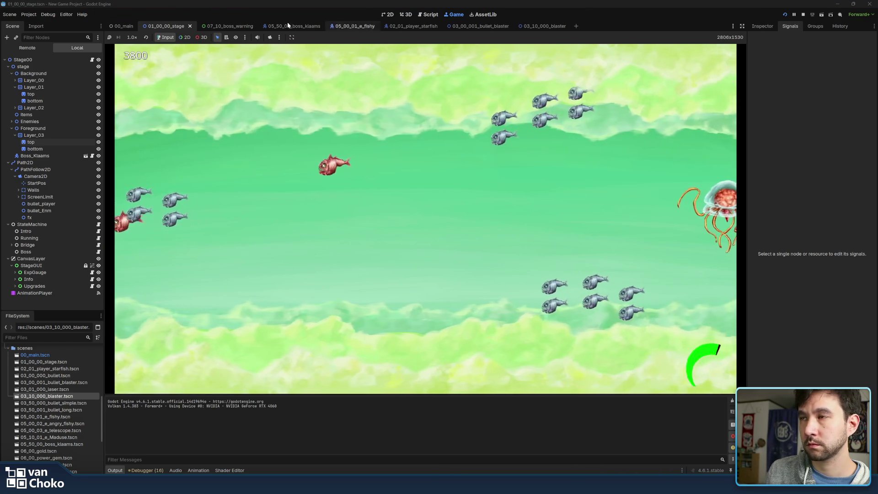
key("F5")
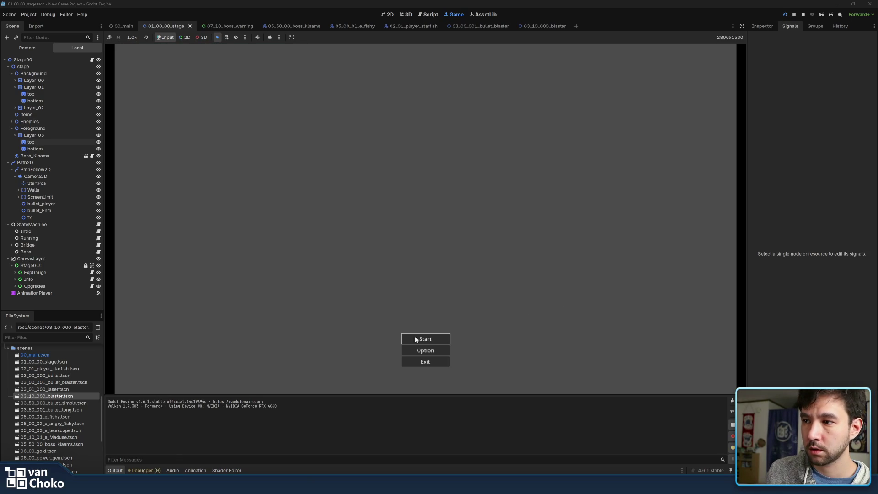
left_click(418, 338)
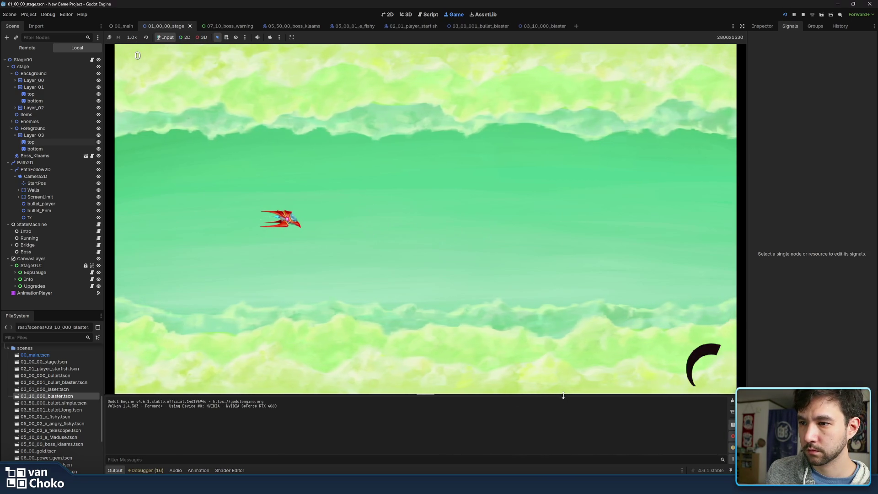
Step: Fly the ship through Stage 1 with the arrow keys, shooting and dodging the school of fish
key("Right")
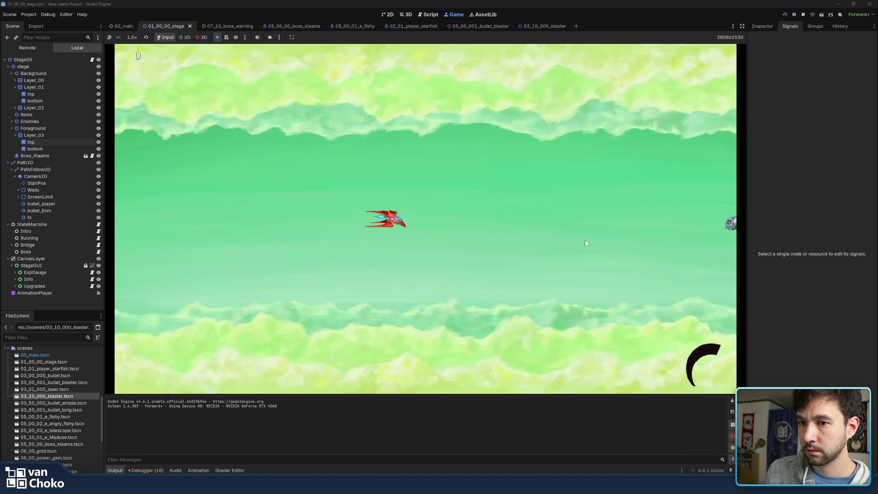
key("Right")
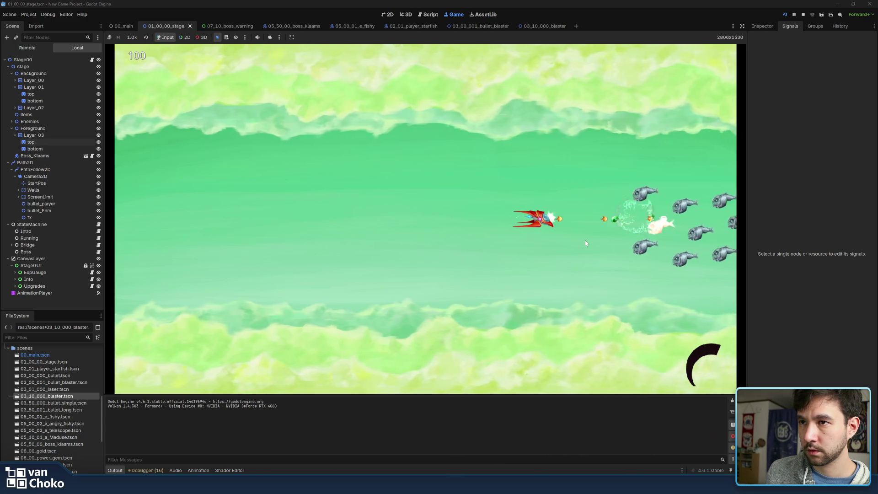
key("Up")
key("Left")
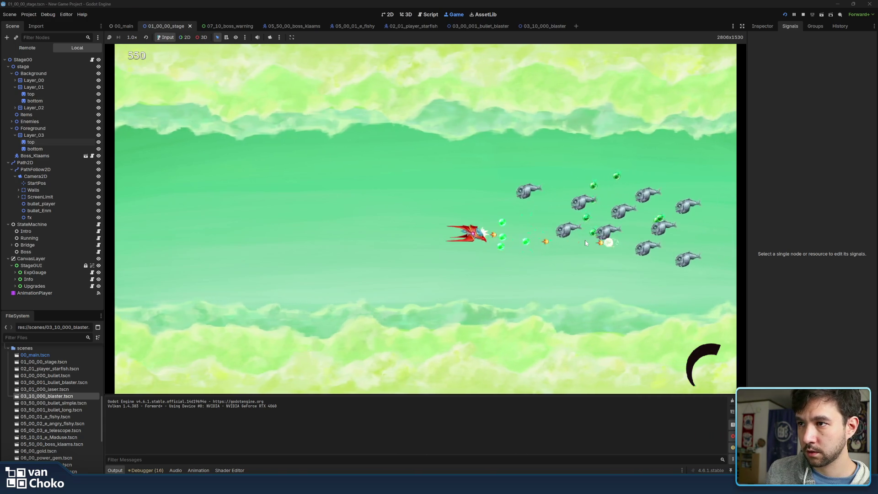
key("Left")
key("Down")
key("Up")
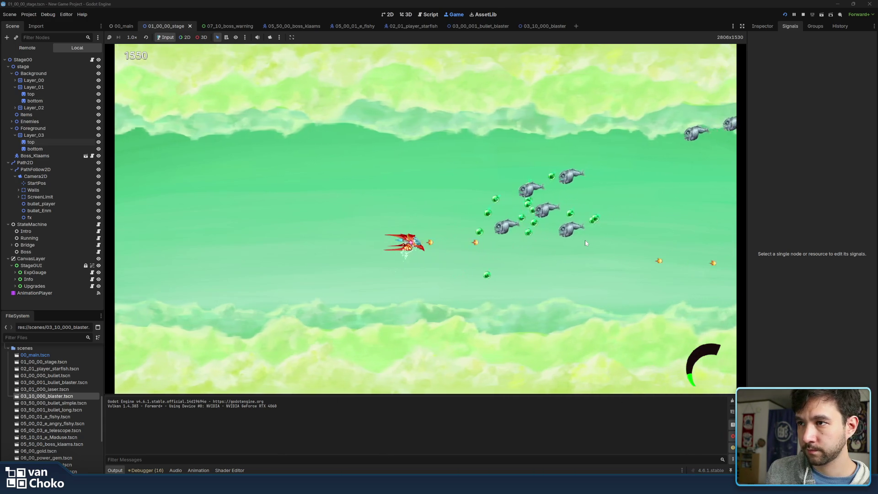
key("Up")
key("Down")
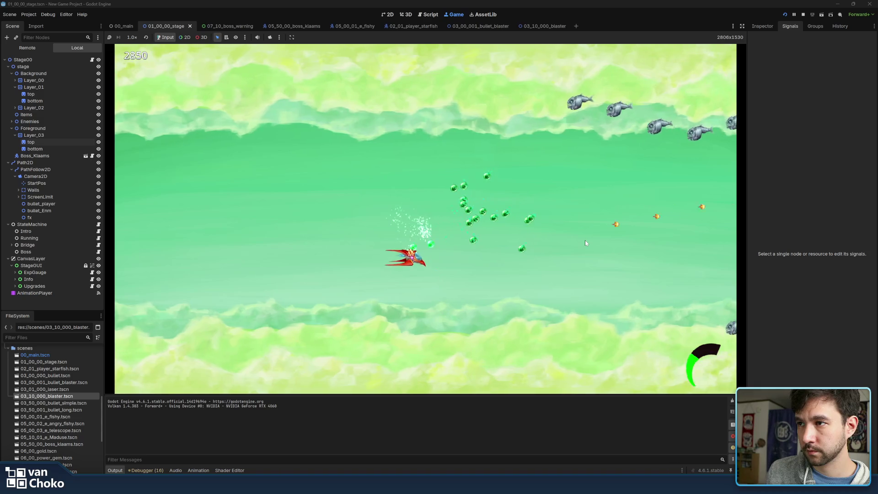
key("Up")
key("Right")
key("Left")
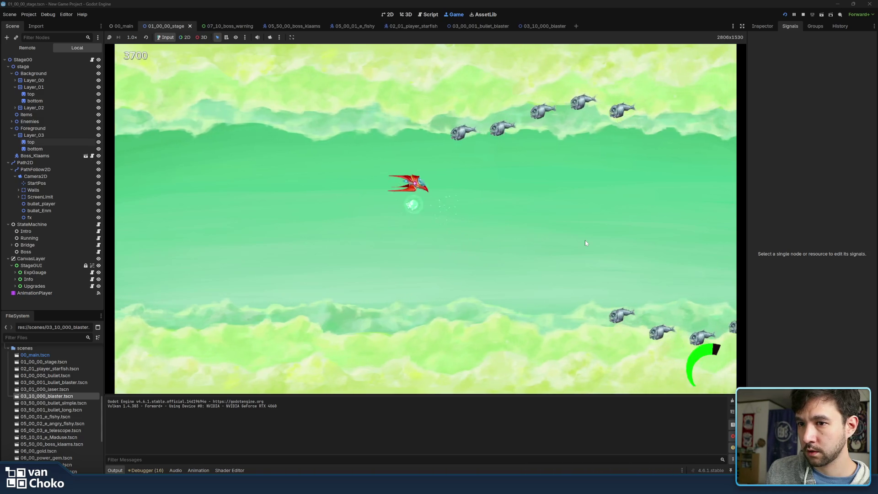
key("Up")
key("Down")
key("Right")
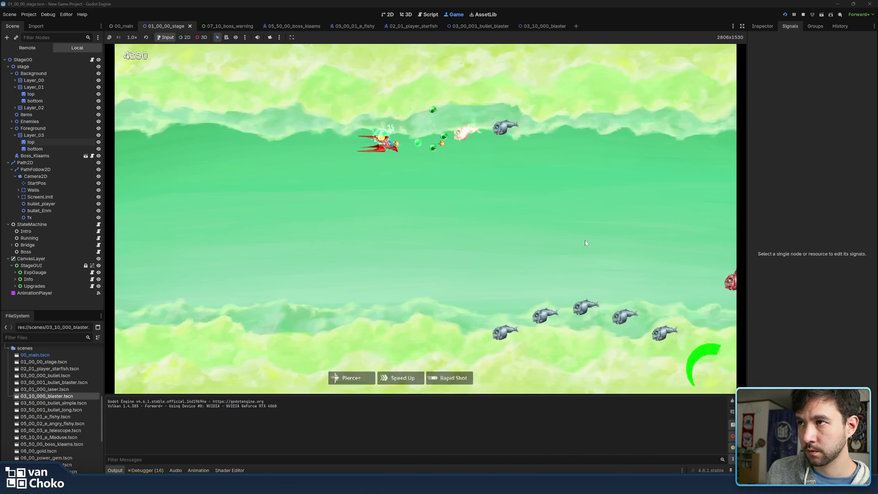
key("Up")
key("Left")
key("Down")
key("Right")
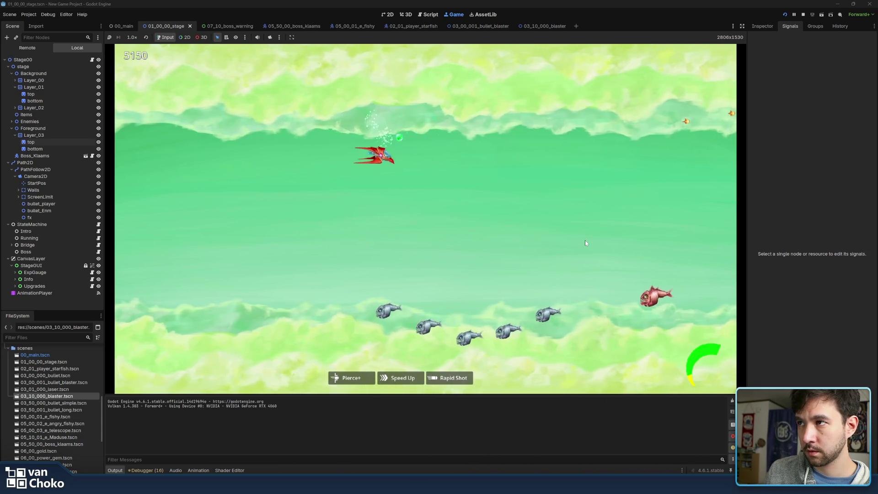
key("Left")
key("Down")
key("Left")
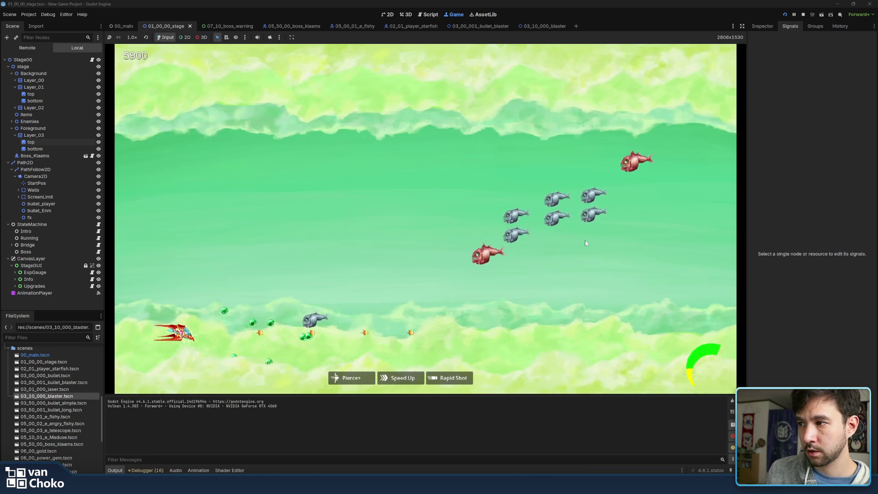
Step: Fight the jellyfish boss, then snip the whole game view as a screenshot
key("Right")
key("Up")
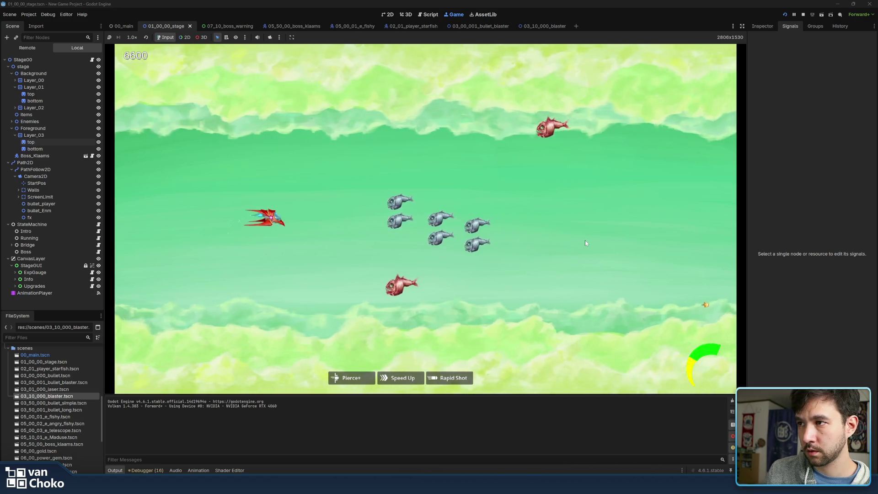
key("Right")
key("Left")
key("Down")
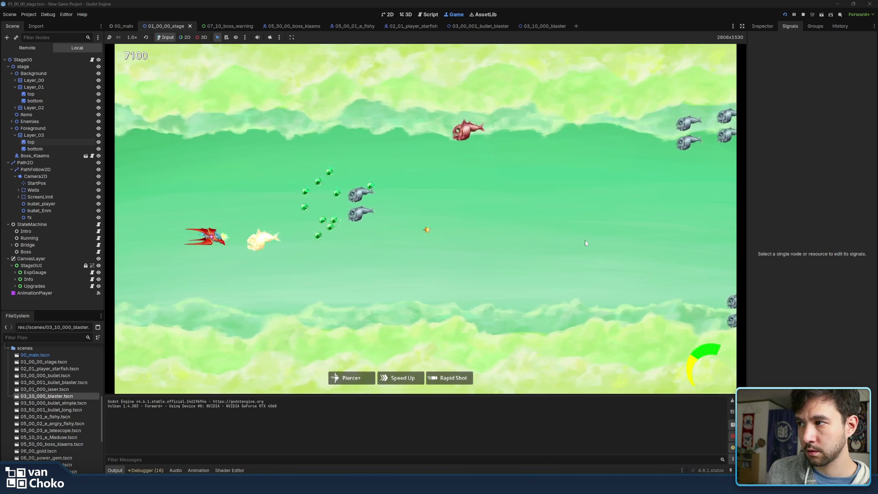
key("Left")
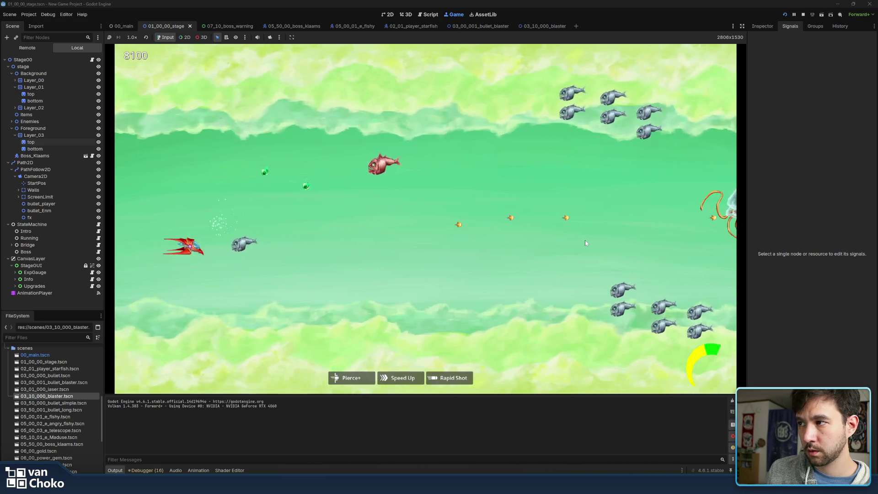
key("Up")
key("Left")
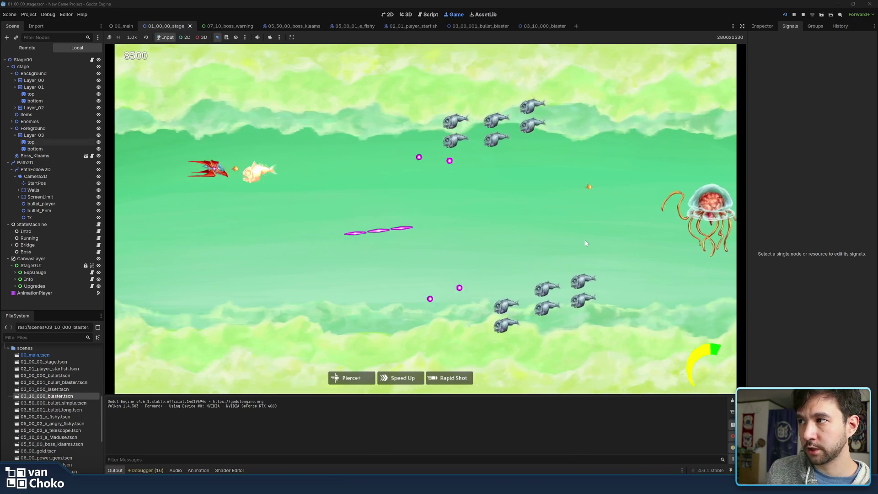
key("Right")
key("Up")
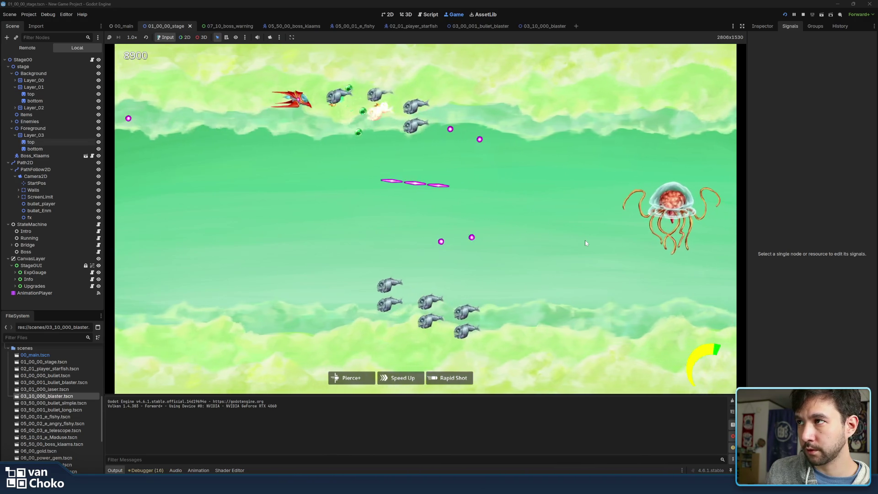
key("Left")
key("Down")
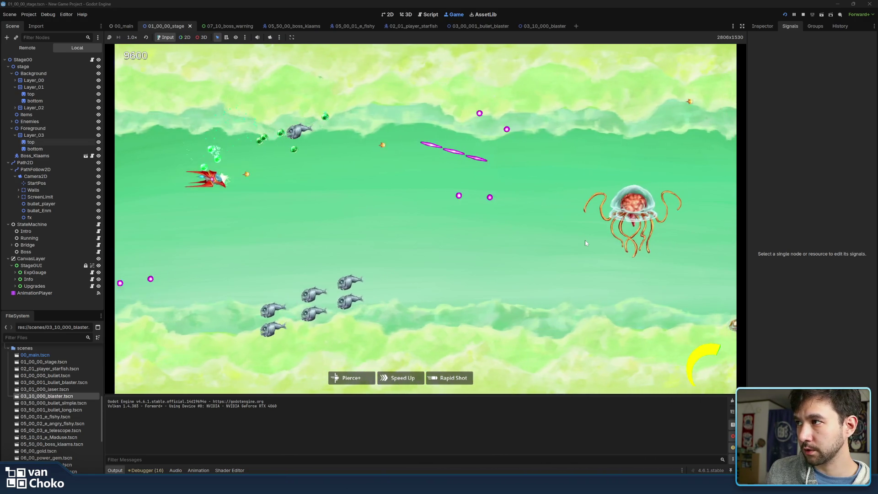
key("Right")
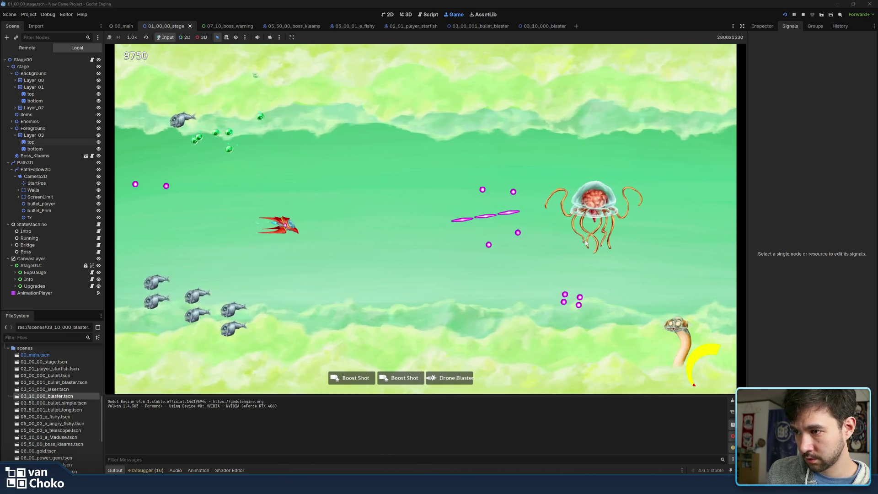
key("Left")
key("Up")
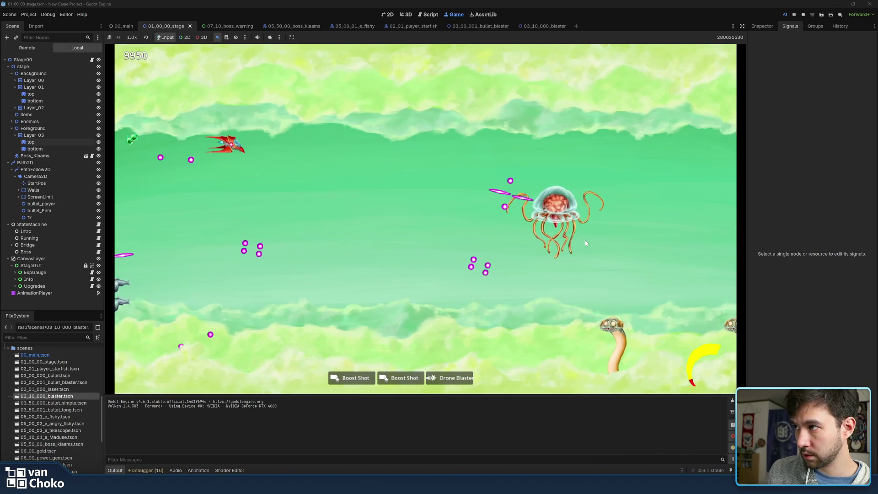
key("Down")
key("Down")
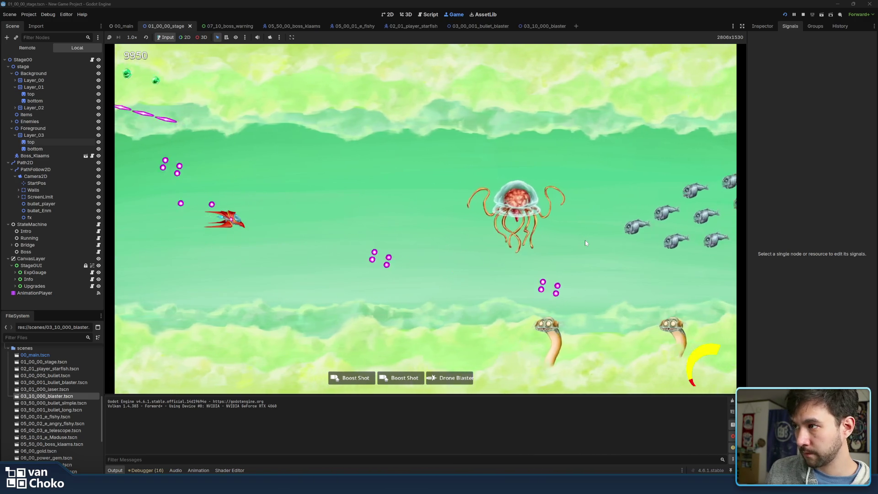
key("Left")
key("Left")
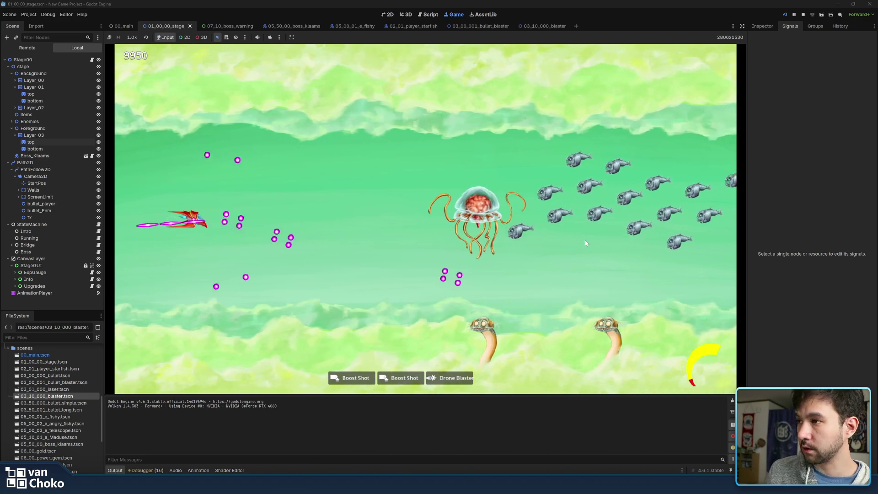
key("Right")
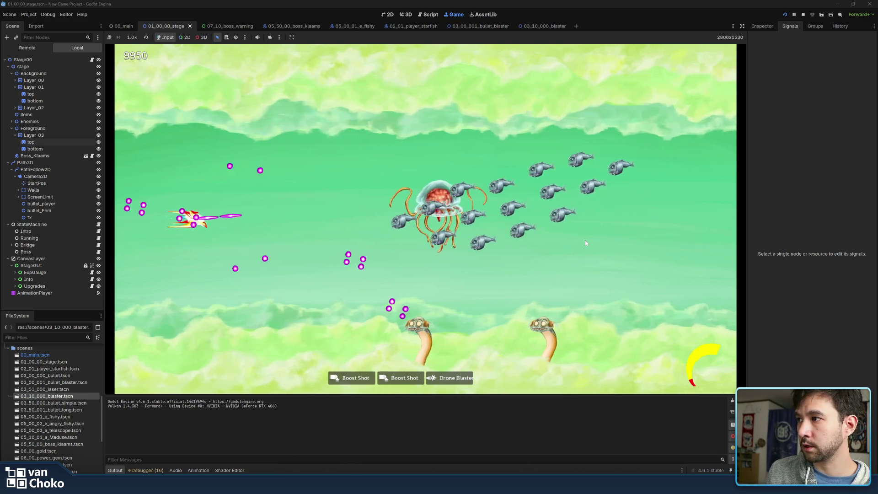
key("super+shift+s")
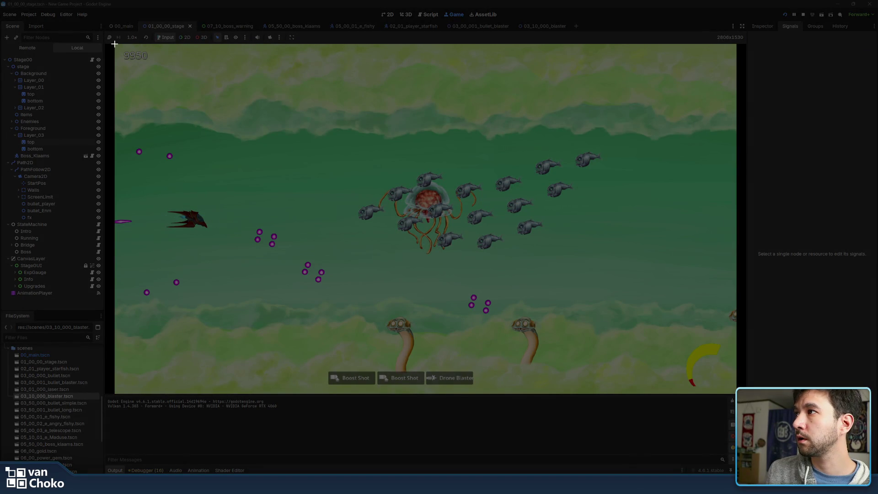
mouse_move(115, 44)
left_mouse_down()
mouse_move(539, 229)
mouse_move(737, 393)
left_mouse_up()
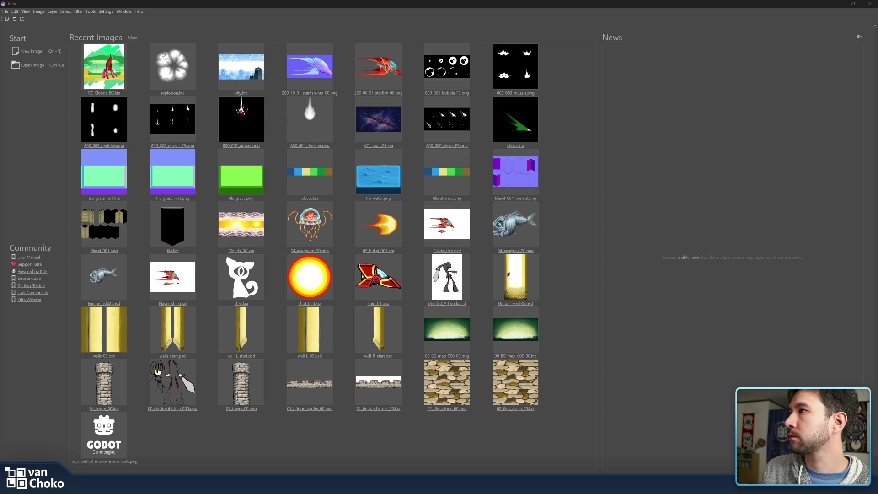
Step: Open Krita's File menu from the Recent Images start screen
left_click(5, 12)
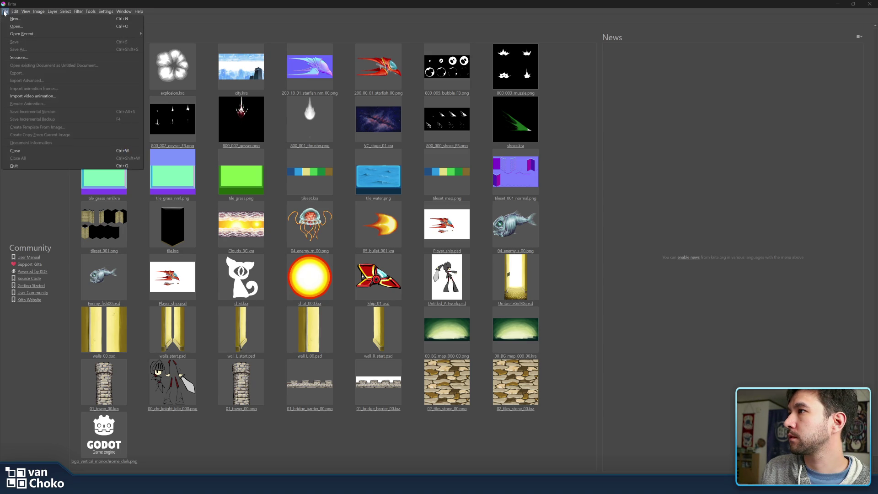
Step: Create a new 3840 × 2160 px document and paste the game screenshot into it
left_click(14, 20)
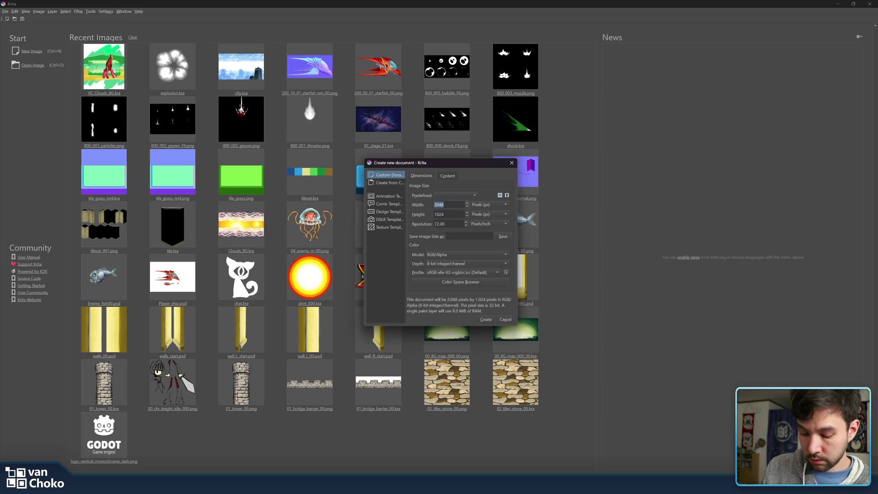
type("16")
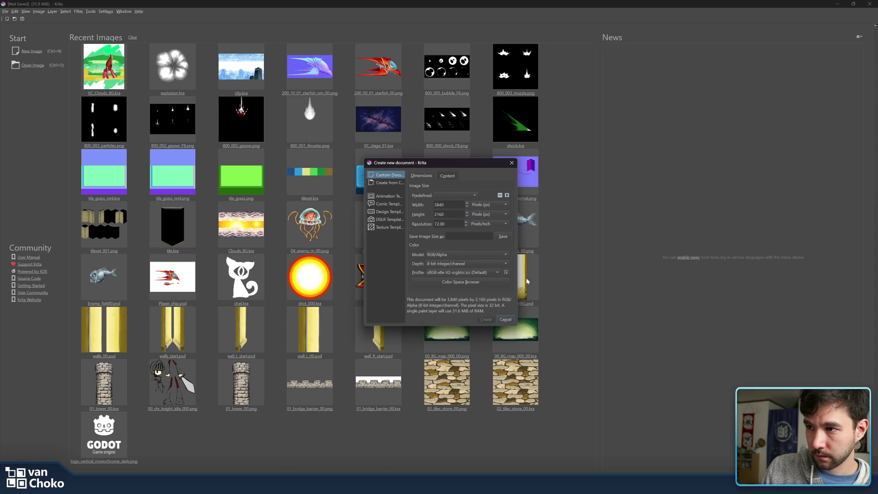
key("ctrl+v")
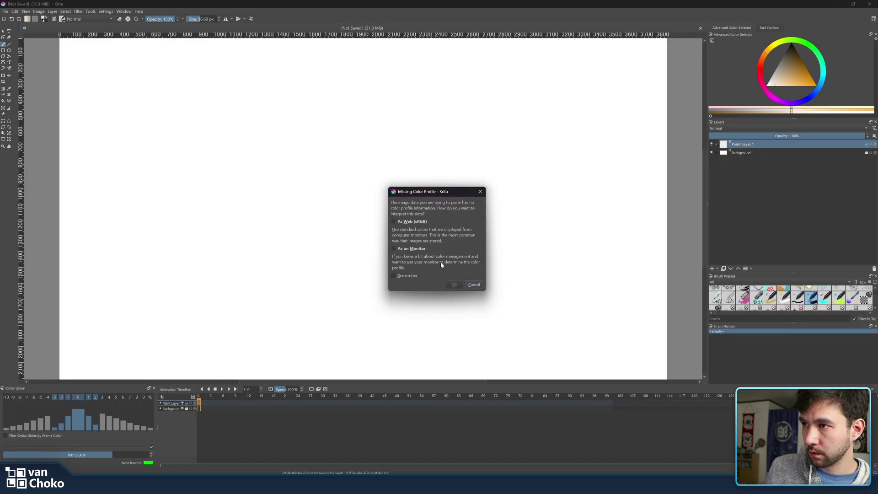
Step: Accept the colour profile prompt for the pasted screenshot
left_click(451, 286)
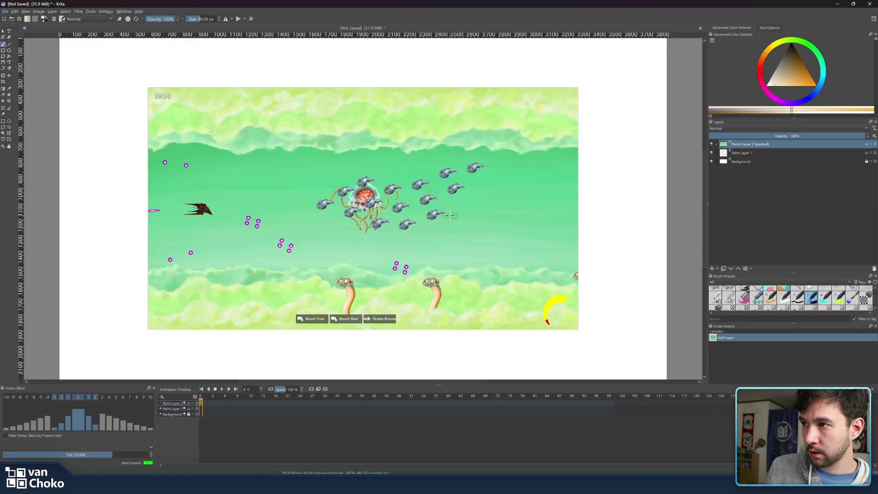
scroll(137, 70, "down", 5)
scroll(137, 70, "up", 4)
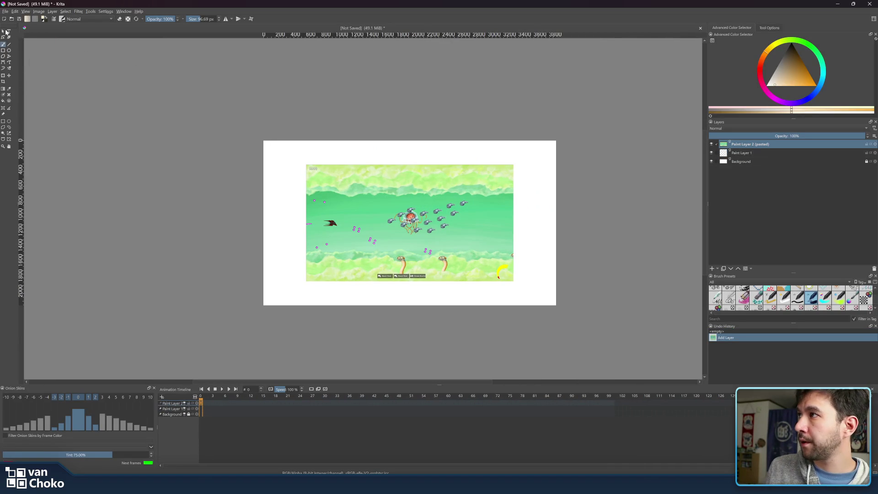
Step: Scale the pasted screenshot layer up with the Transform tool until it covers the canvas
left_click(399, 219)
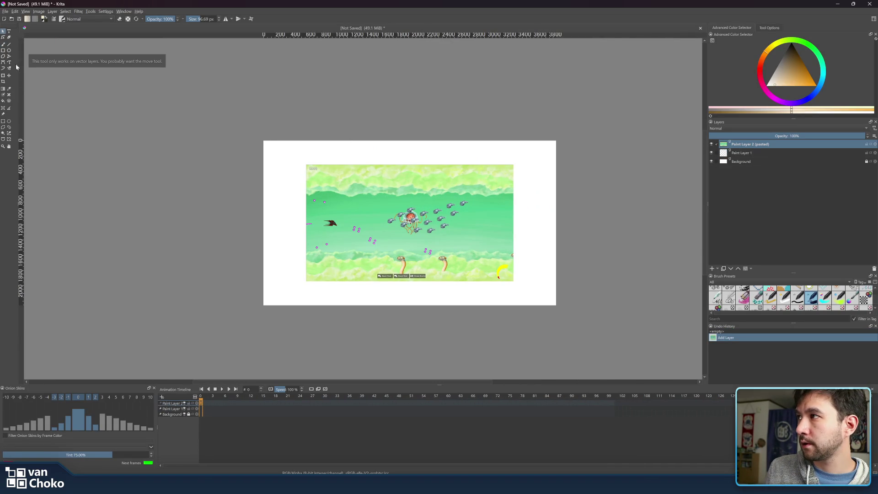
left_click(3, 76)
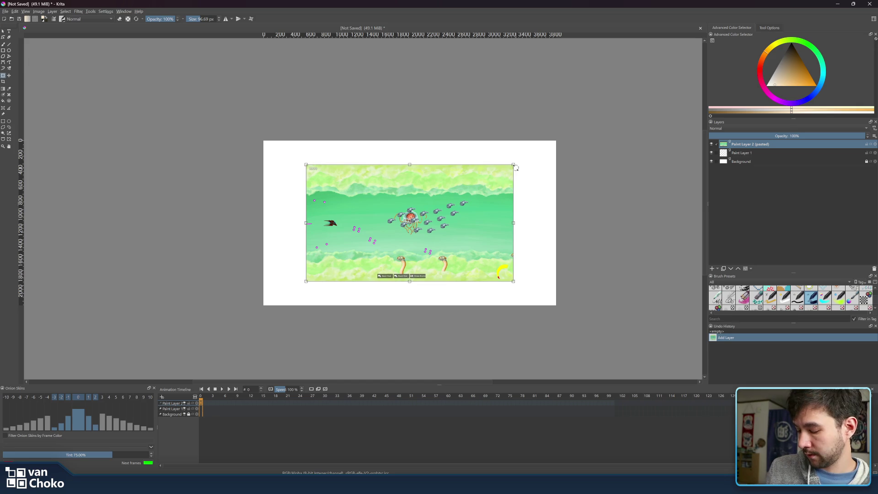
mouse_move(514, 163)
left_mouse_down()
mouse_move(544, 157)
mouse_move(557, 140)
left_mouse_up()
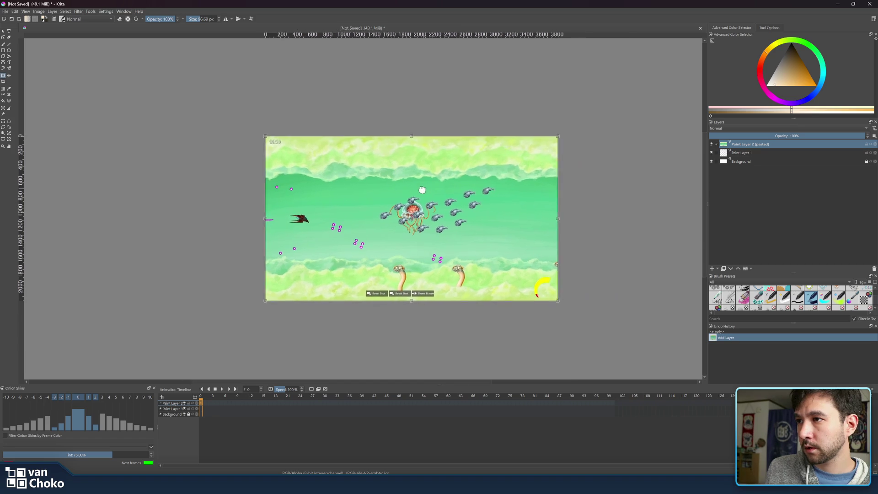
scroll(423, 189, "up", 3)
scroll(426, 186, "down", 2)
scroll(443, 150, "up", 2)
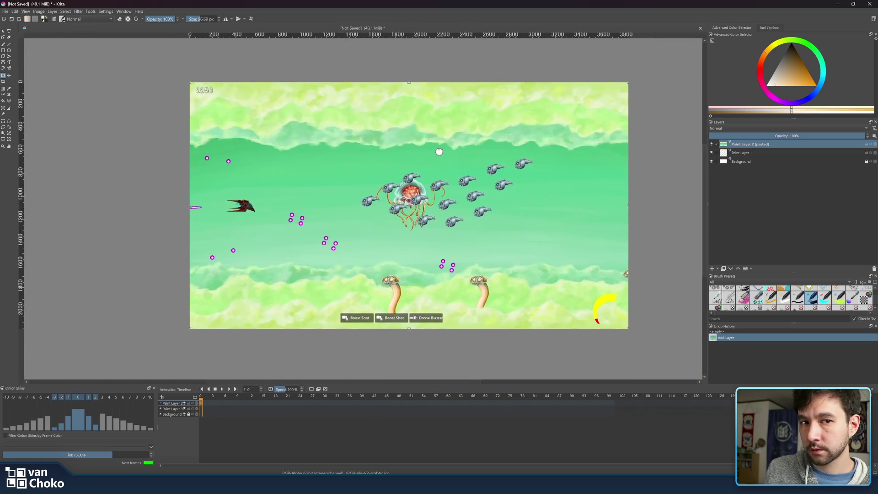
left_click_drag(551, 209, 695, 225)
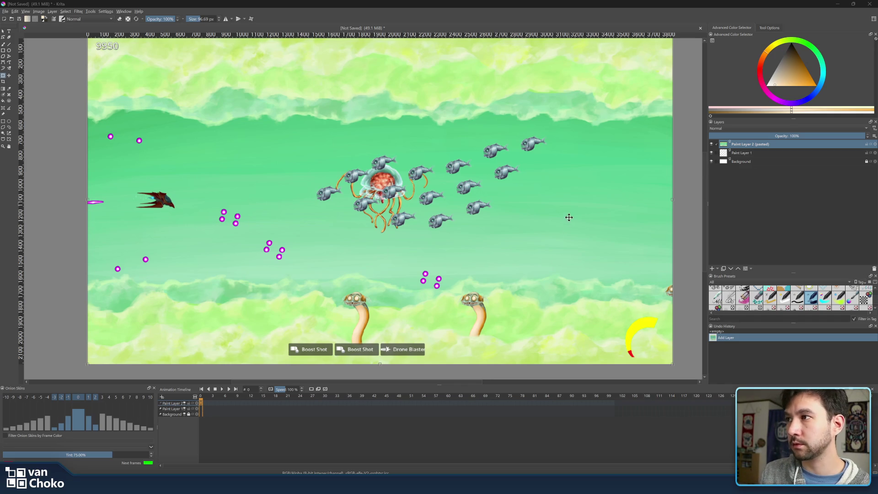
mouse_move(422, 227)
left_mouse_down()
mouse_move(457, 231)
mouse_move(433, 239)
mouse_move(439, 236)
left_mouse_up()
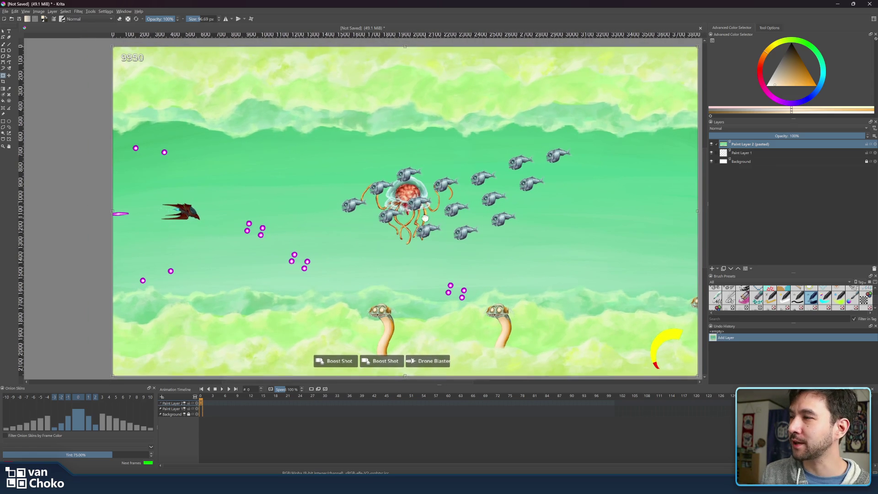
scroll(425, 219, "down", 1)
scroll(376, 209, "left", 10)
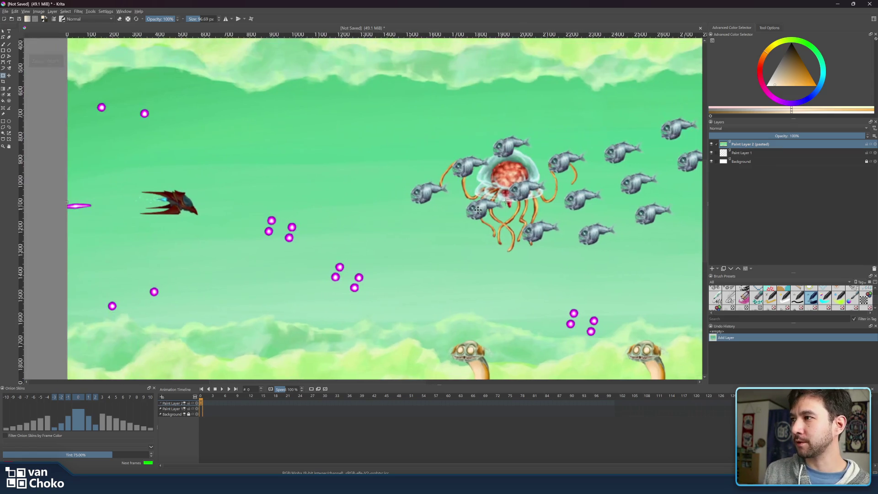
Step: Zoom in on the red ship and apply the pending screenshot scale
scroll(448, 206, "up", 2)
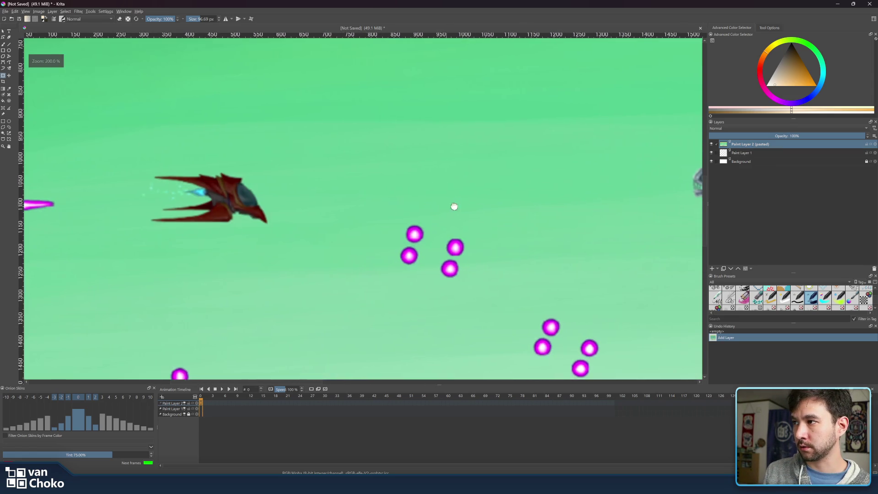
left_click_drag(447, 204, 547, 215)
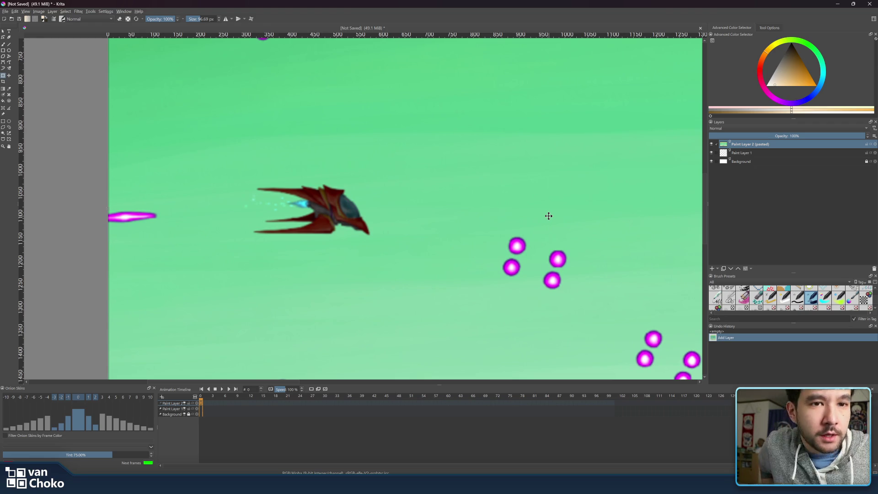
key("ctrl+t")
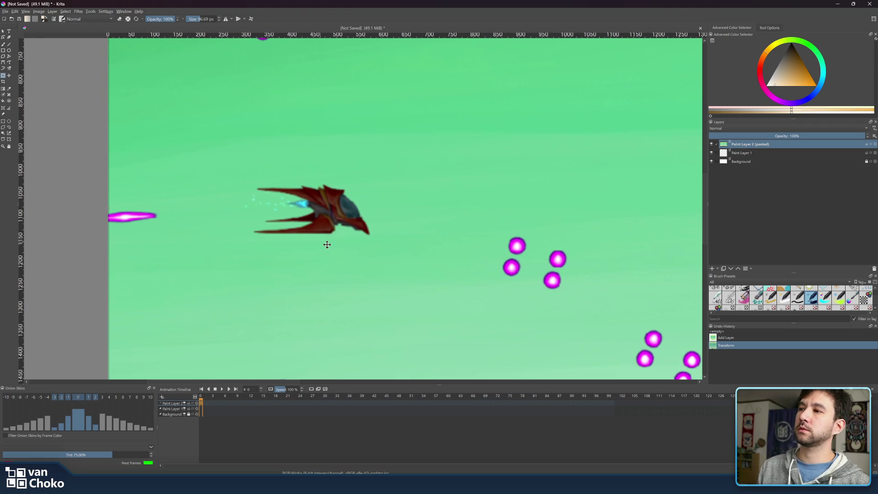
mouse_move(466, 485)
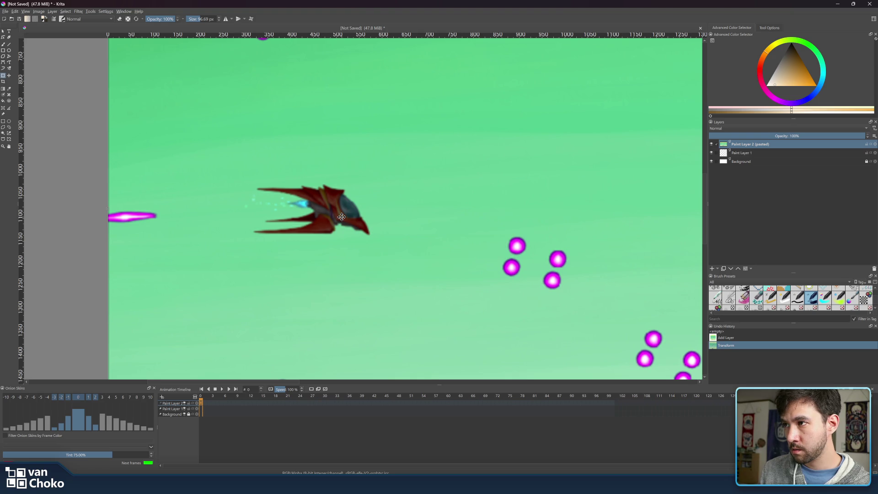
mouse_move(345, 214)
left_mouse_down()
mouse_move(319, 215)
mouse_move(338, 214)
left_mouse_up()
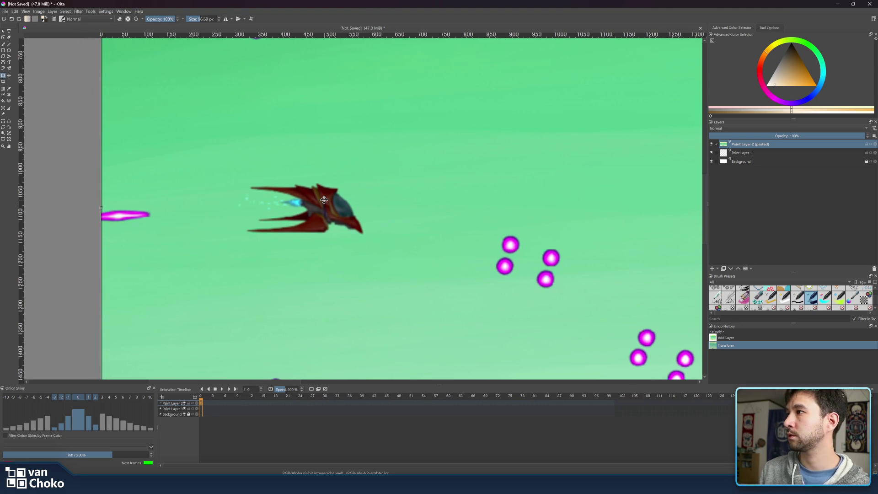
Step: With the Ellipse tool in erase mode, drag a large ring around the red ship
left_click(9, 50)
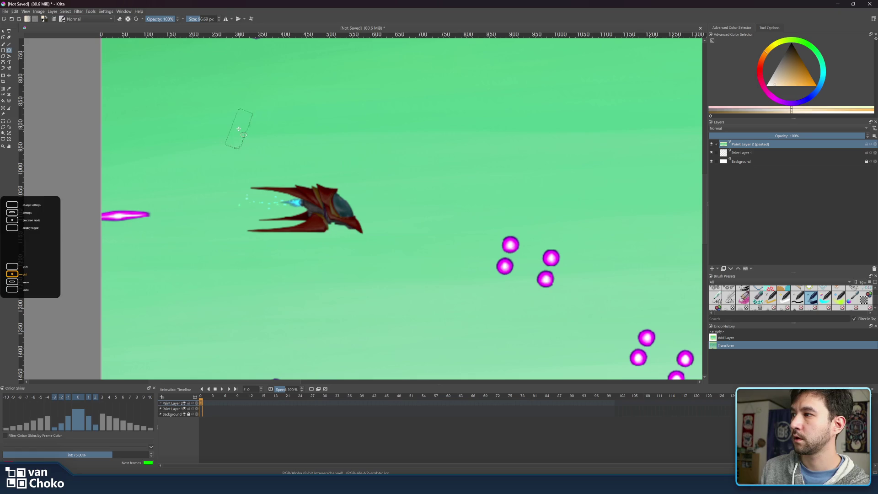
left_click(264, 149, "ctrl")
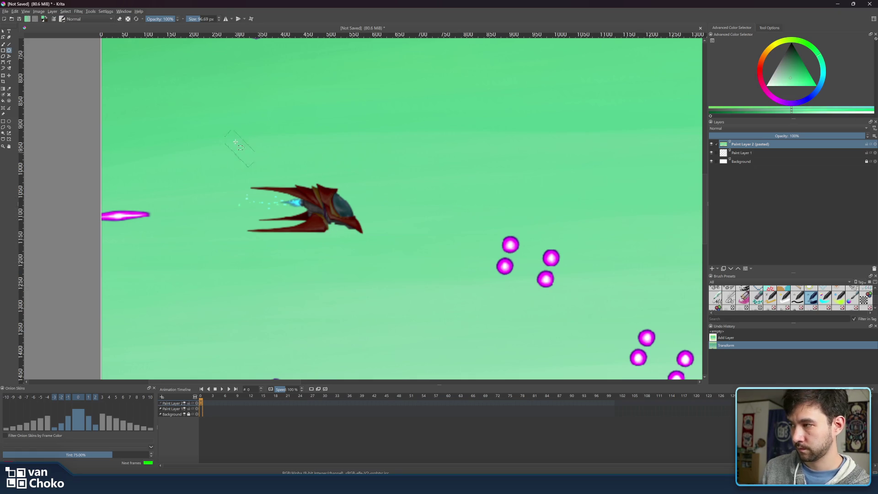
key("e")
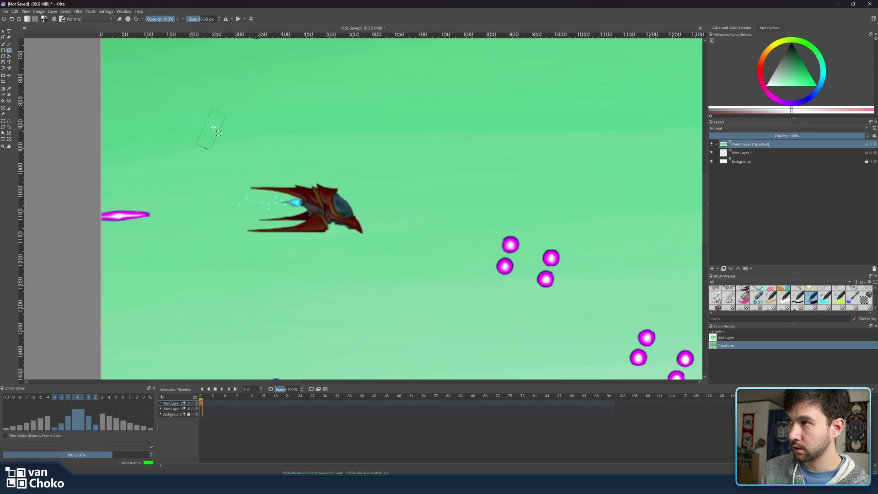
mouse_move(221, 128)
left_mouse_down()
mouse_move(374, 247)
mouse_move(384, 317)
mouse_move(393, 286)
mouse_move(384, 302)
mouse_move(406, 286)
mouse_move(412, 295)
left_mouse_up()
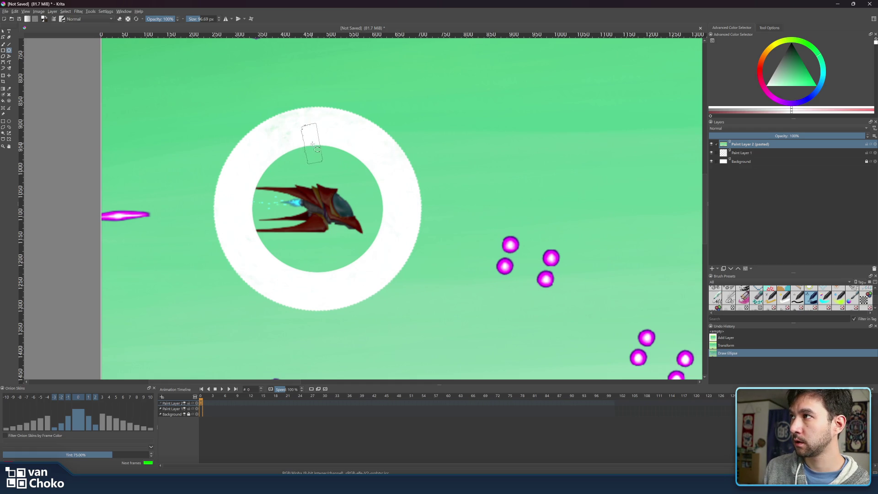
Step: Try small ellipse and soft brush strokes at the ring's top, undoing each
mouse_move(297, 155)
left_mouse_down()
mouse_move(314, 168)
mouse_move(307, 163)
left_mouse_up()
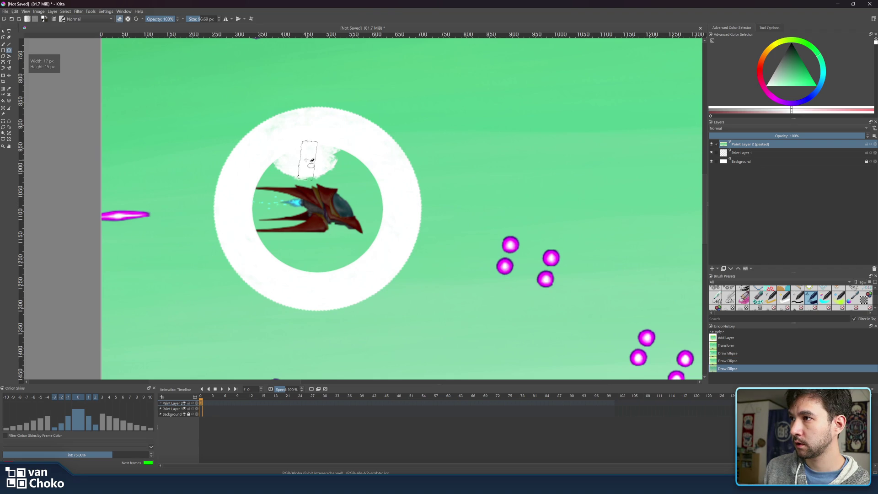
key("ctrl+z")
key("ctrl+z")
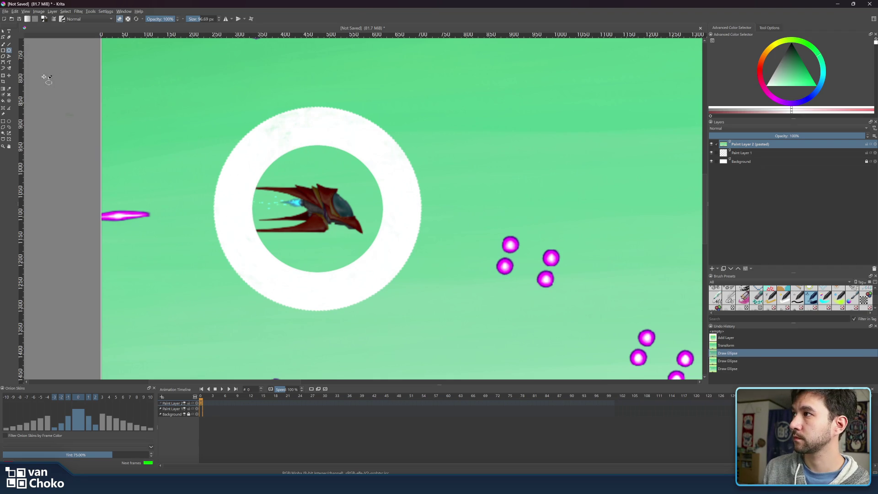
left_click(2, 45)
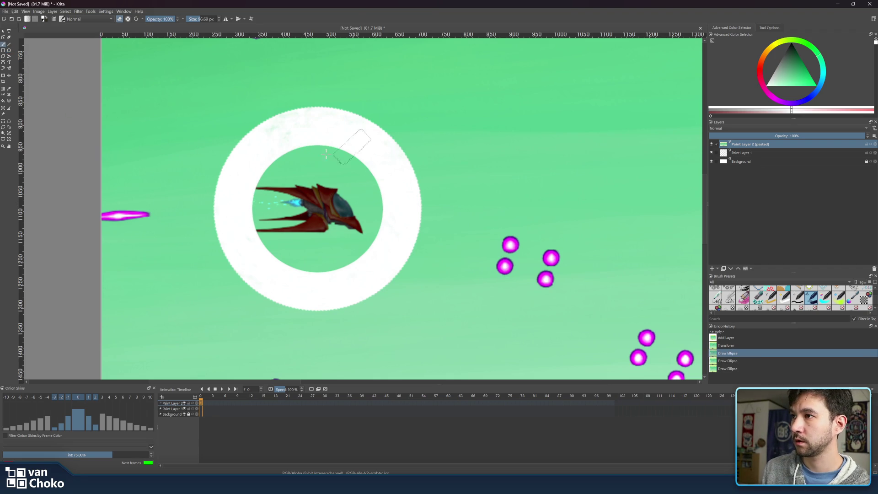
left_click_drag(303, 152, 314, 160)
key("ctrl+z")
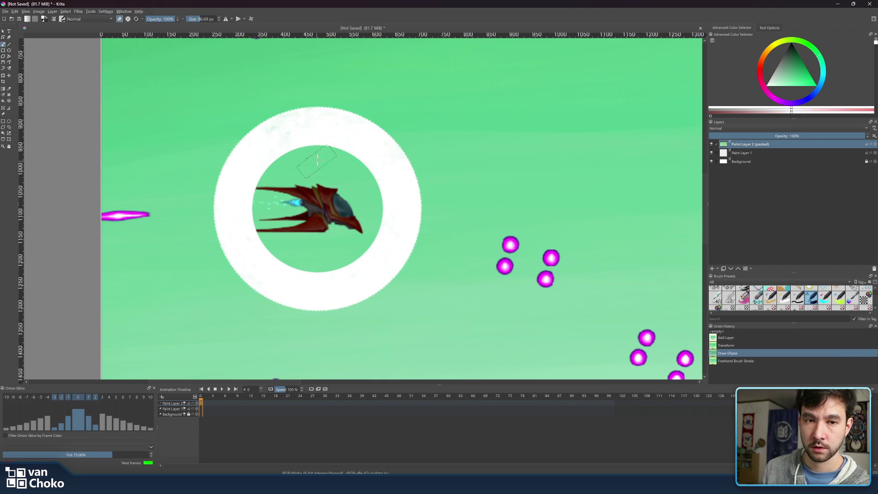
mouse_move(339, 138)
left_mouse_down()
mouse_move(284, 165)
mouse_move(316, 161)
left_mouse_up()
key("e")
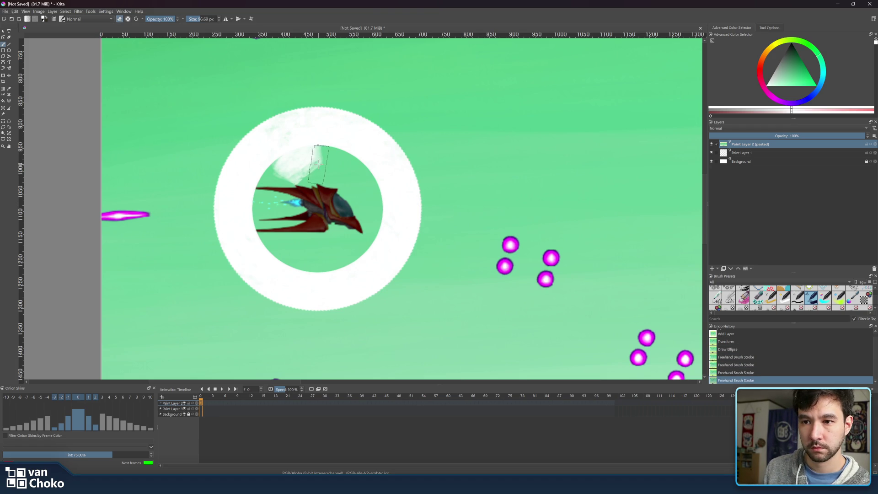
Step: Revert to the Transform state in Undo History and add an empty Paint Layer 2
key("ctrl+z")
key("ctrl+z")
key("ctrl+z")
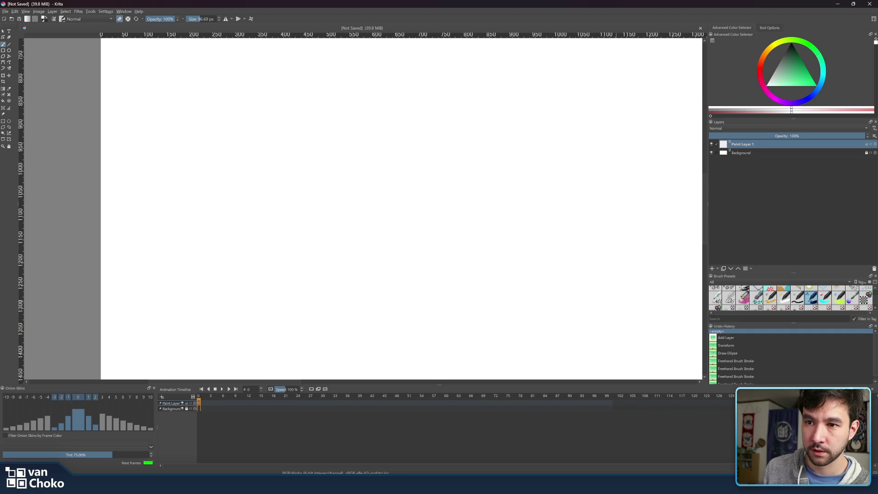
left_click(753, 349)
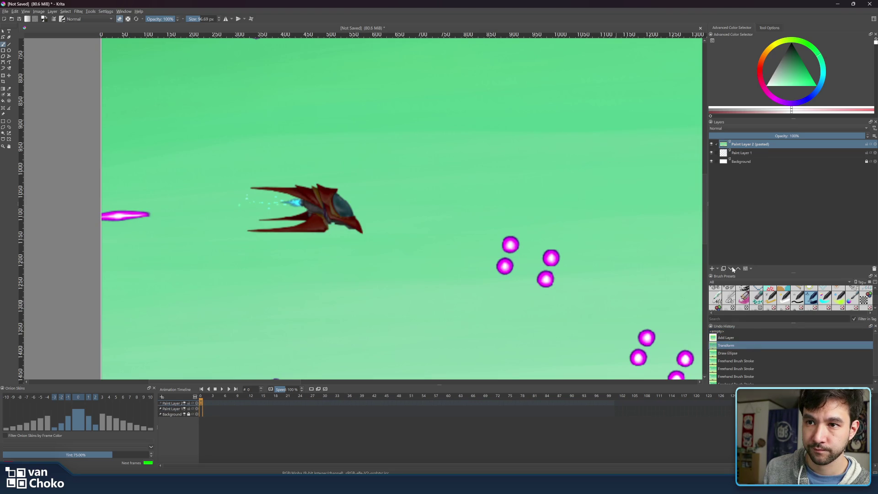
left_click(712, 268)
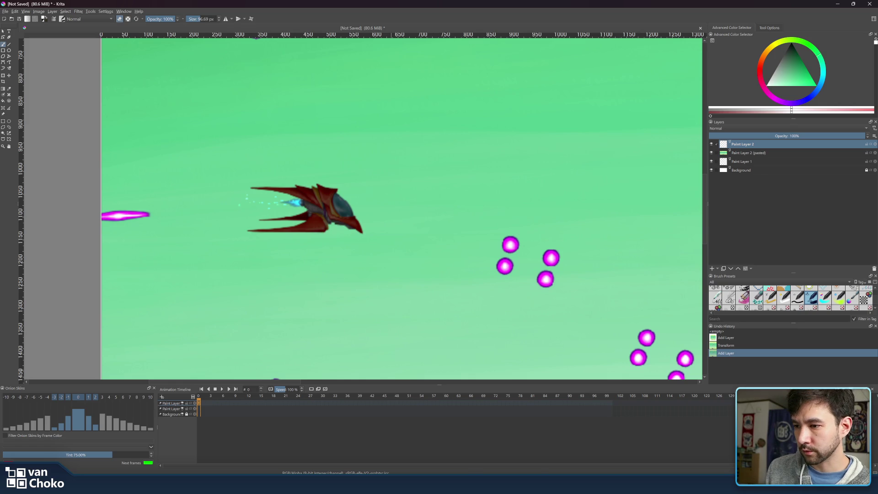
Step: Maximize the Chrome window showing the 'Battle of the Ports' YouTube video over Krita
mouse_move(465, 484)
key("alt+Tab")
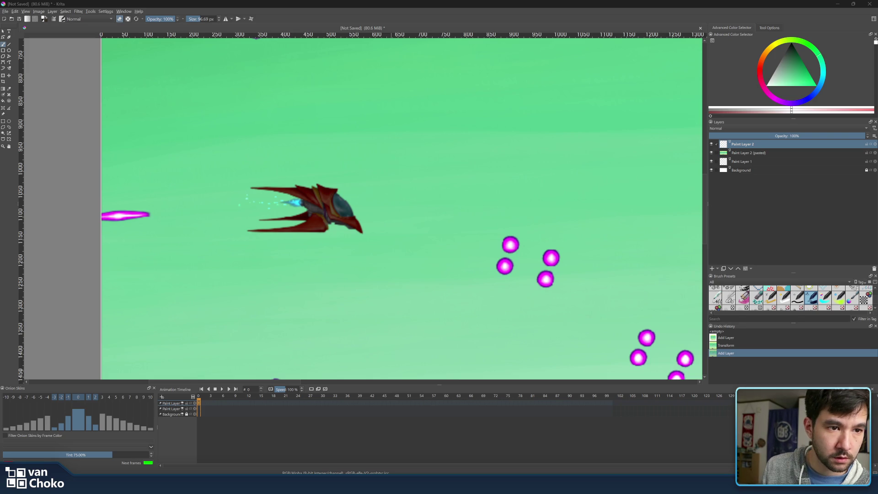
left_click_drag(553, 173, 549, 4)
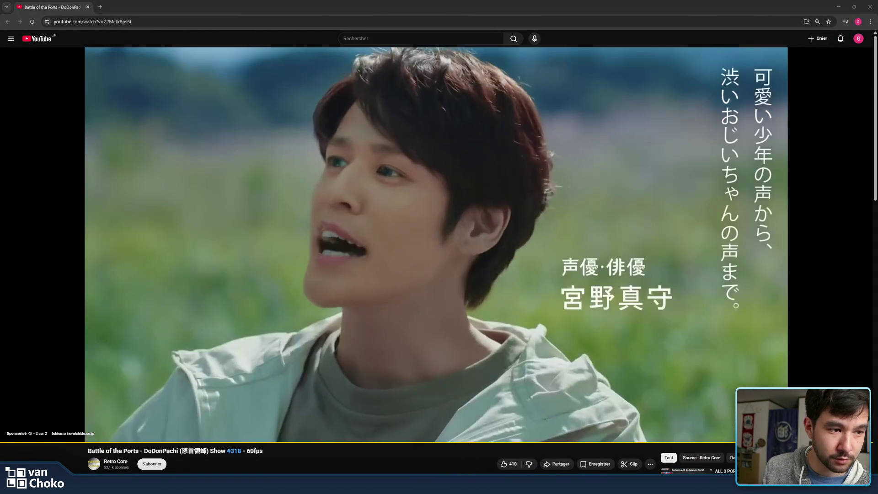
Step: Skip the YouTube ad and jump about one minute into the DoDonPachi video
key("super+d")
key("super+d")
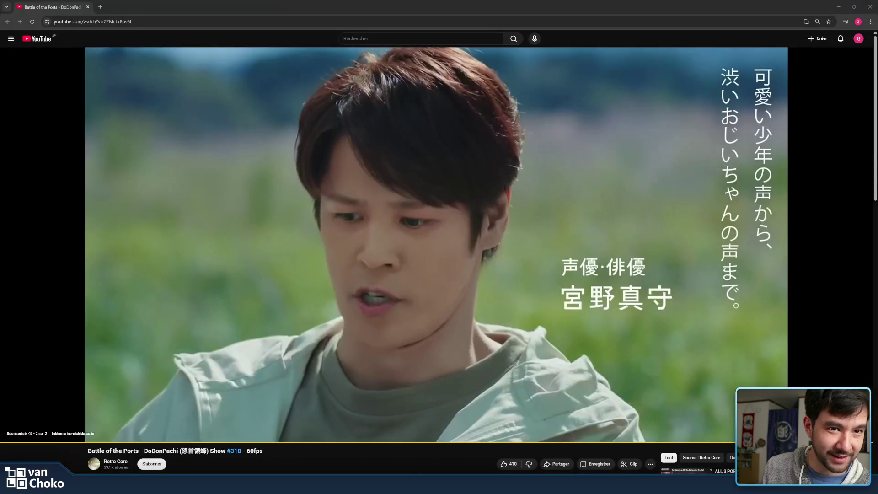
left_click(837, 402)
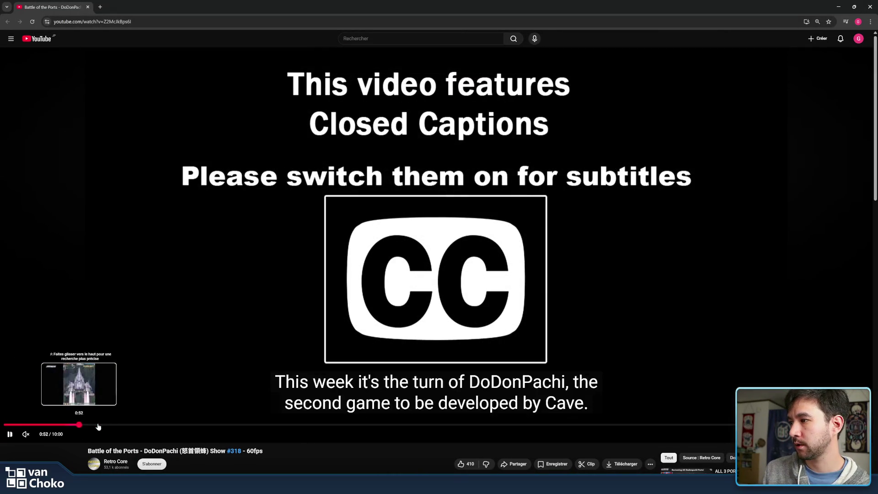
left_click(95, 426)
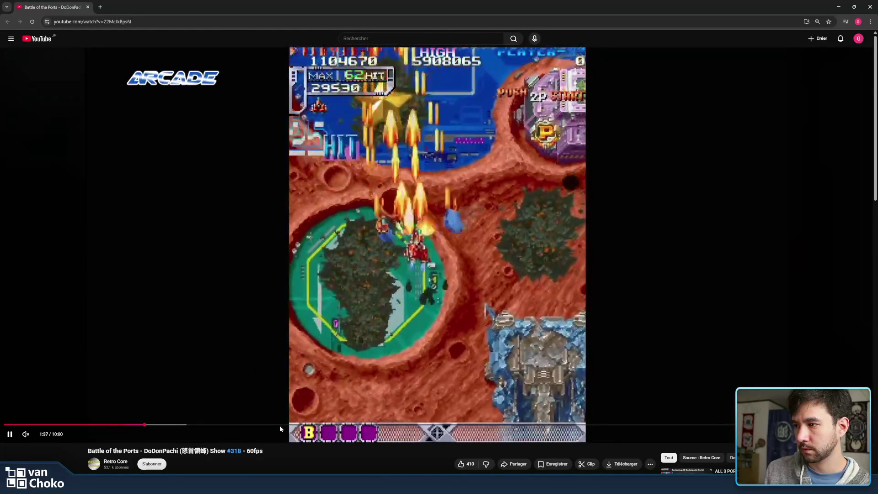
Step: Seek through the DoDonPachi footage for explosions, pause it, and minimise the browser back to Krita
left_click(277, 425)
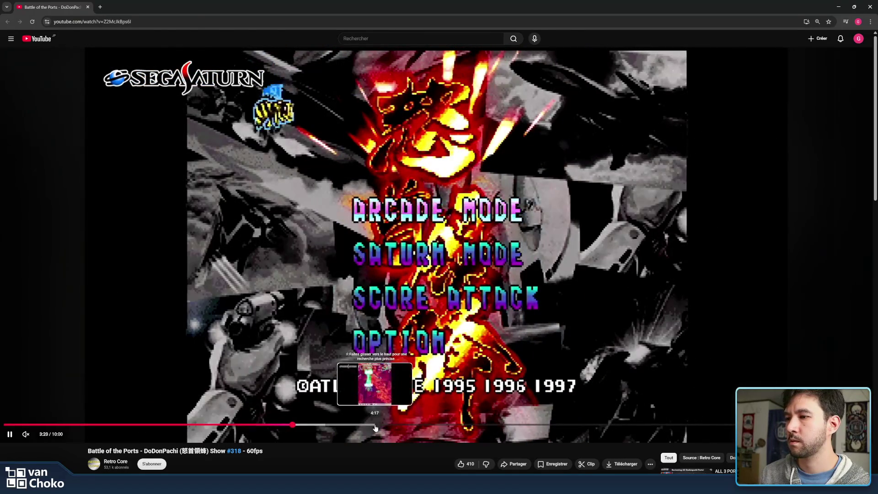
left_click(403, 425)
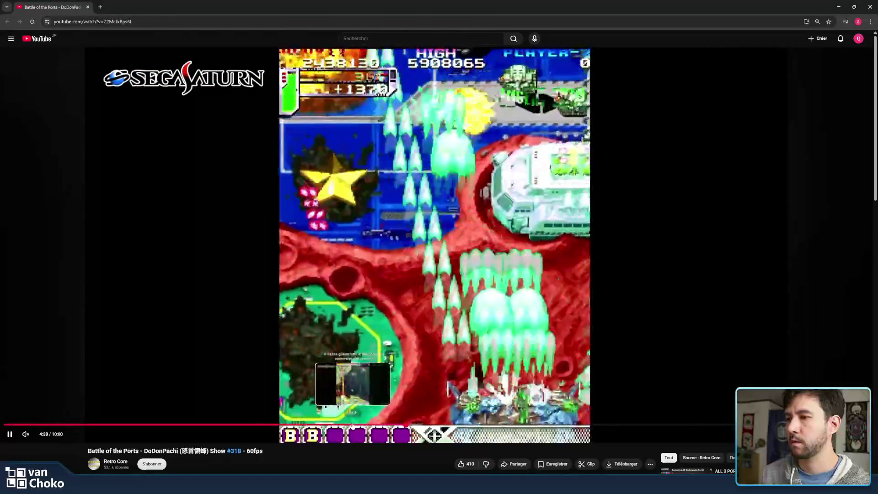
left_click(349, 425)
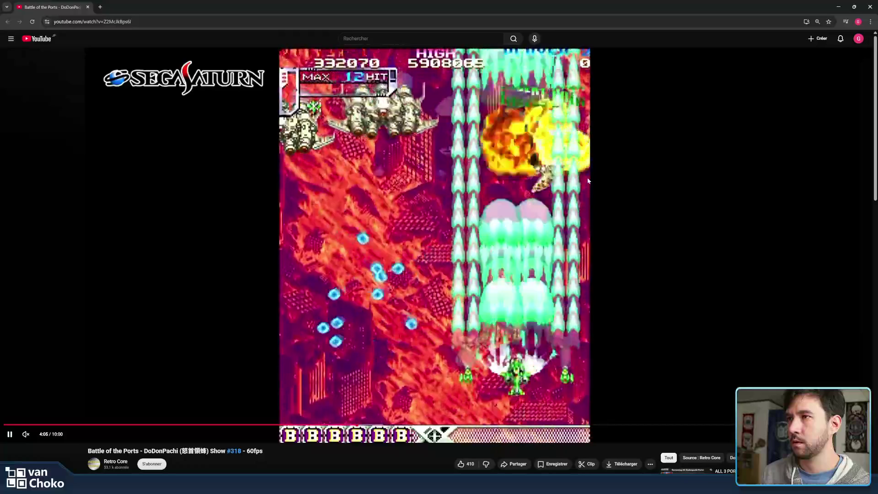
key("space")
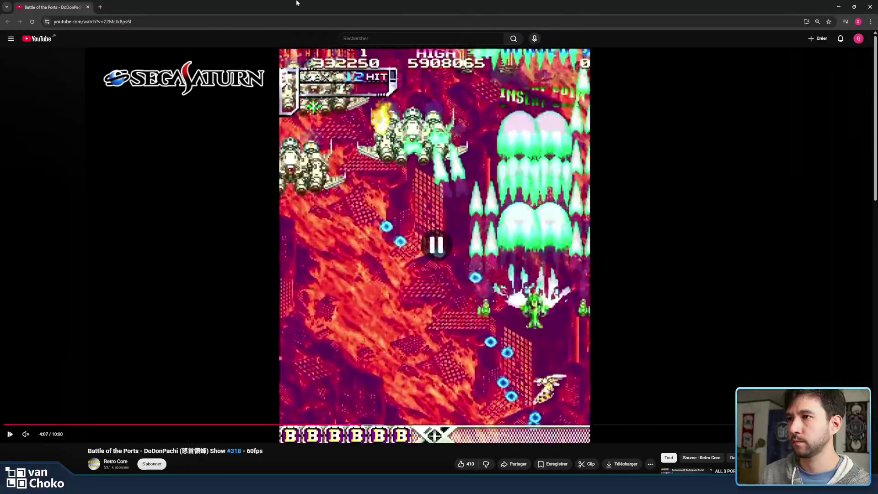
key("super+Down")
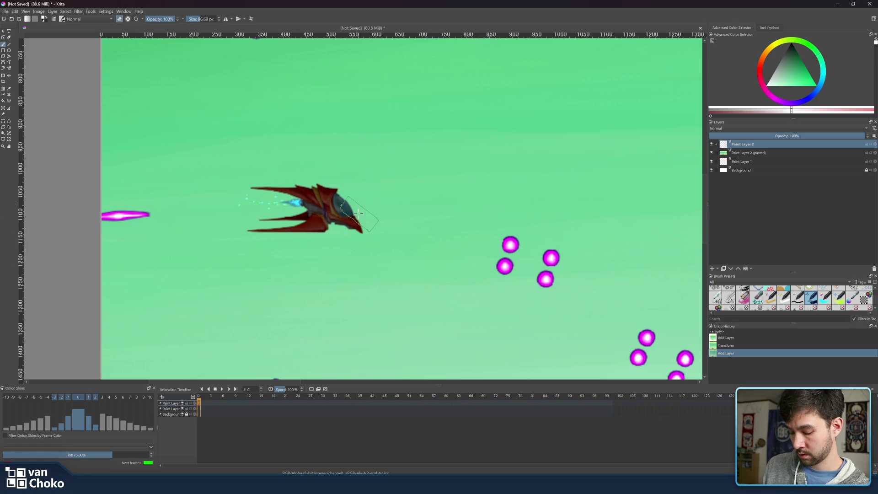
Step: Shrink the brush and choose an orange colour on the Advanced Color Selector
key("bracketleft")
key("bracketleft")
key("bracketleft")
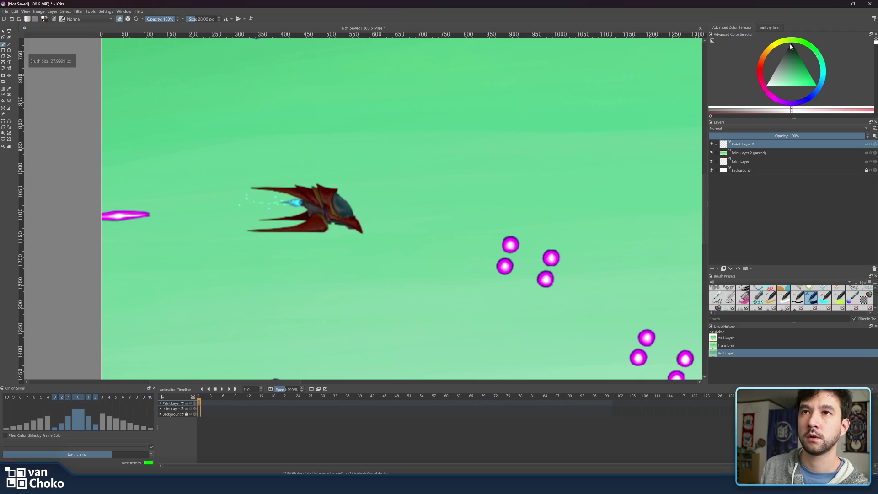
left_click(789, 44)
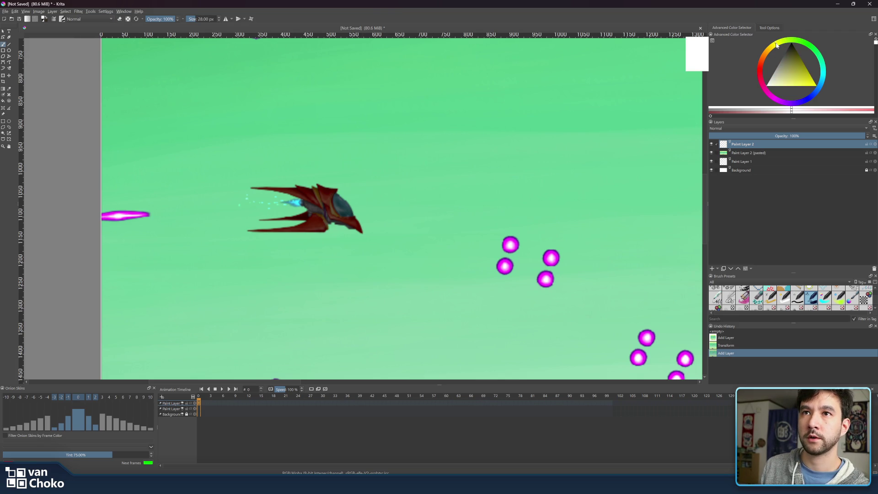
left_click_drag(802, 86, 784, 93)
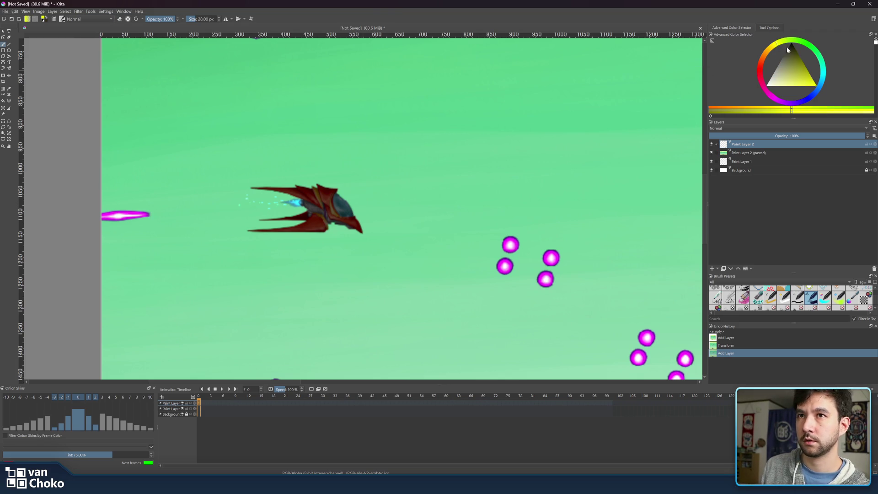
left_click_drag(799, 46, 770, 51)
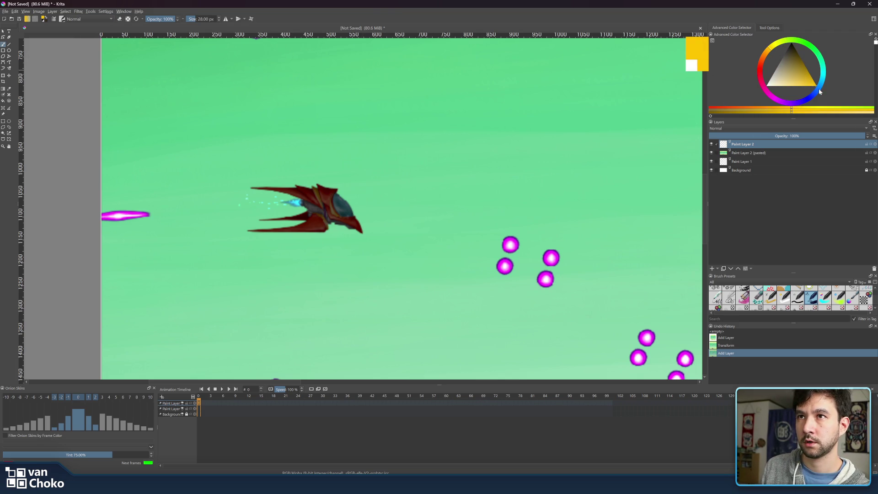
left_click_drag(767, 52, 767, 54)
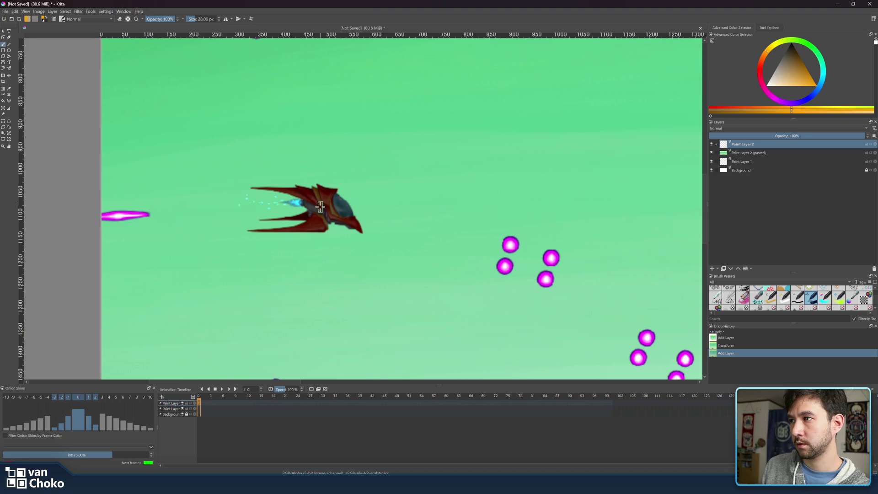
key("bracketleft")
key("bracketleft")
left_click_drag(759, 54, 763, 54)
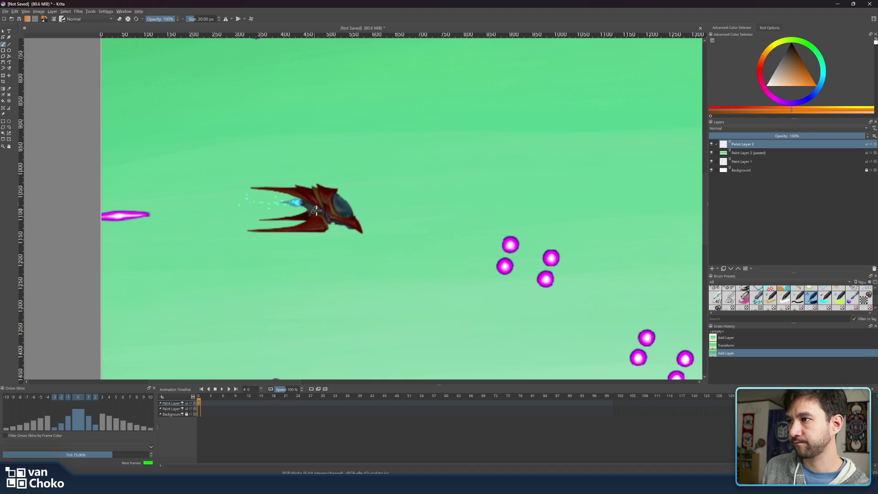
Step: Dab an orange blob onto the centre of the red ship
left_click(322, 207)
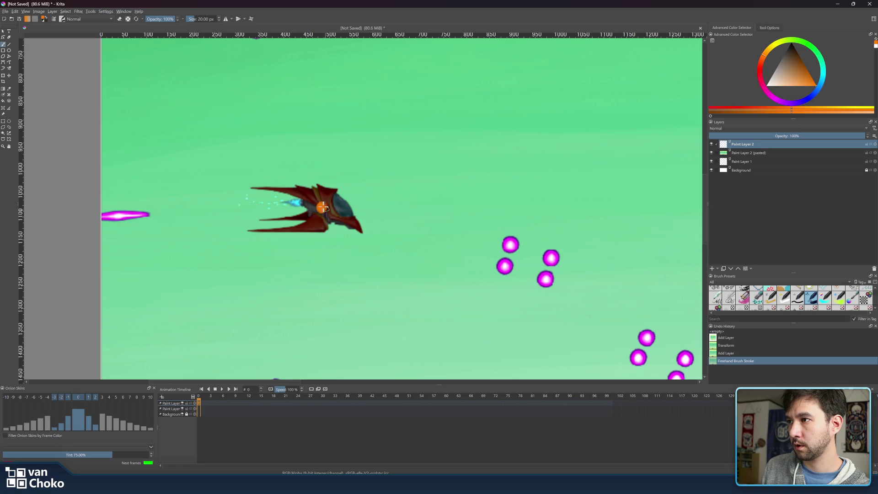
left_click(321, 206)
left_click(318, 202)
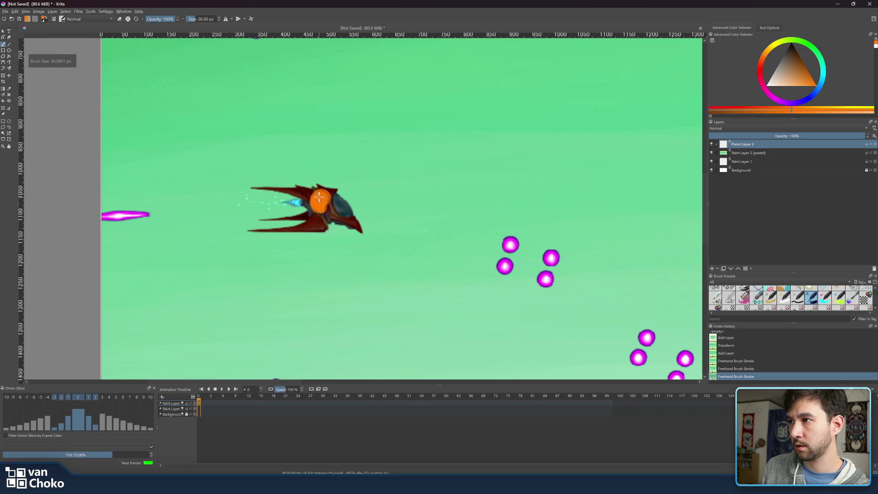
left_click(310, 198)
left_click(311, 198)
left_click(315, 202)
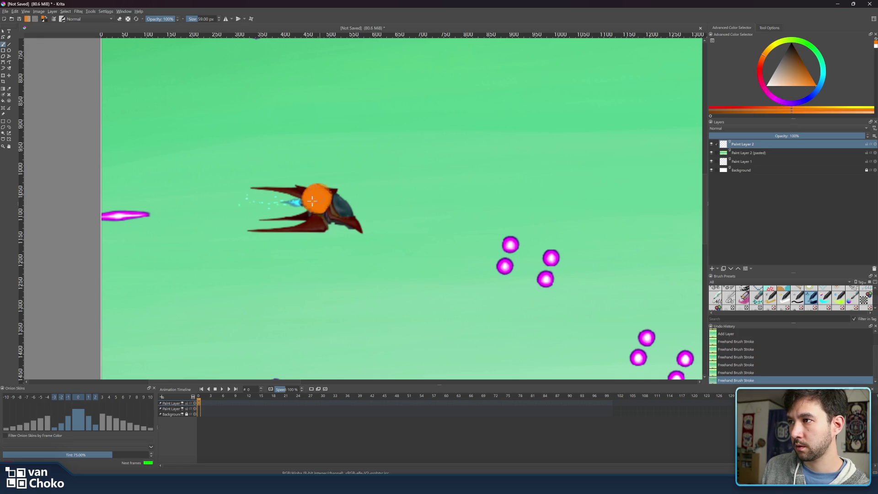
left_click(316, 201)
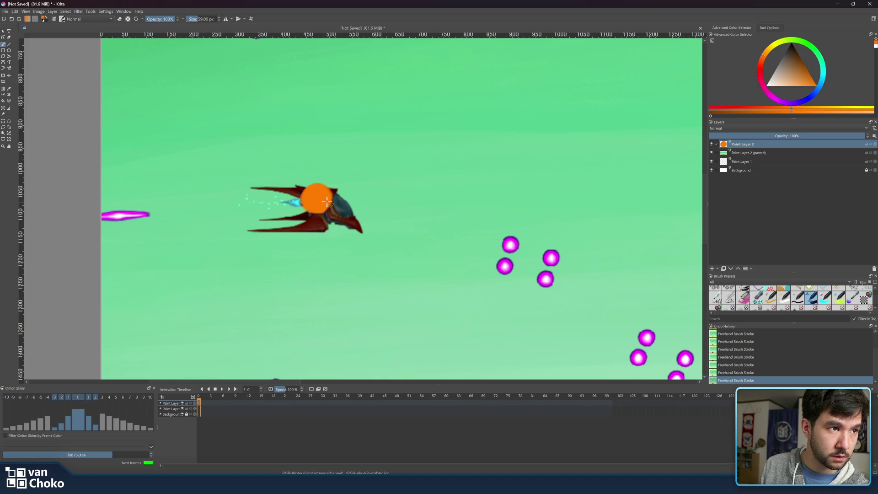
Step: Extend the orange blob down, right and top-left until it covers the ship's hull
left_click(333, 201)
left_click(329, 205)
left_click(338, 206)
left_click(311, 225)
left_click(313, 217)
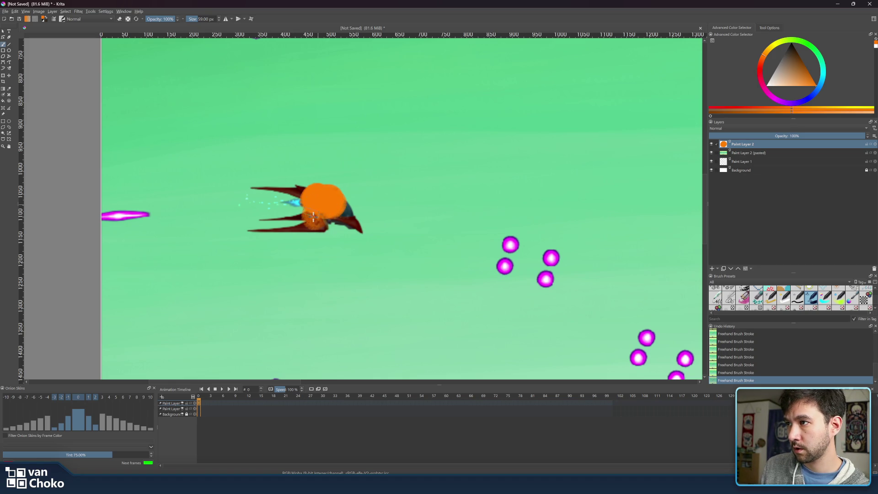
left_click(317, 223)
left_click(304, 220)
left_click(311, 215)
left_click(327, 211)
left_click(325, 213)
left_click(317, 212)
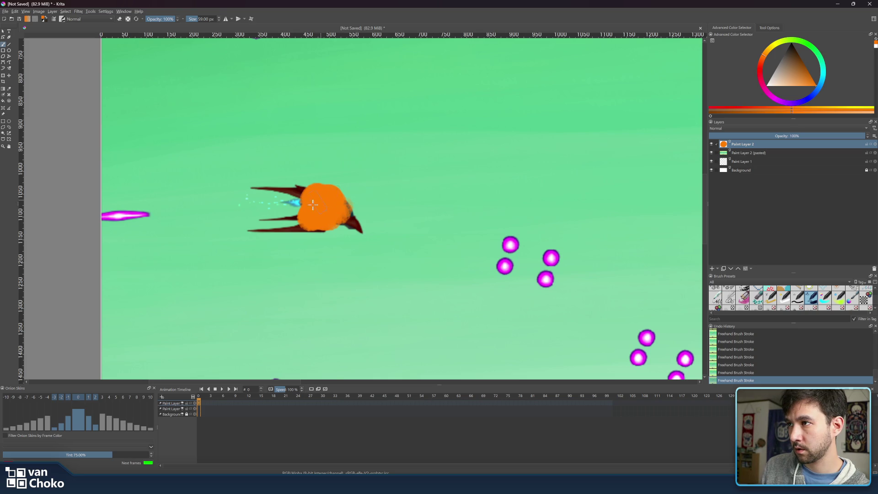
left_click(316, 187)
left_click(298, 198)
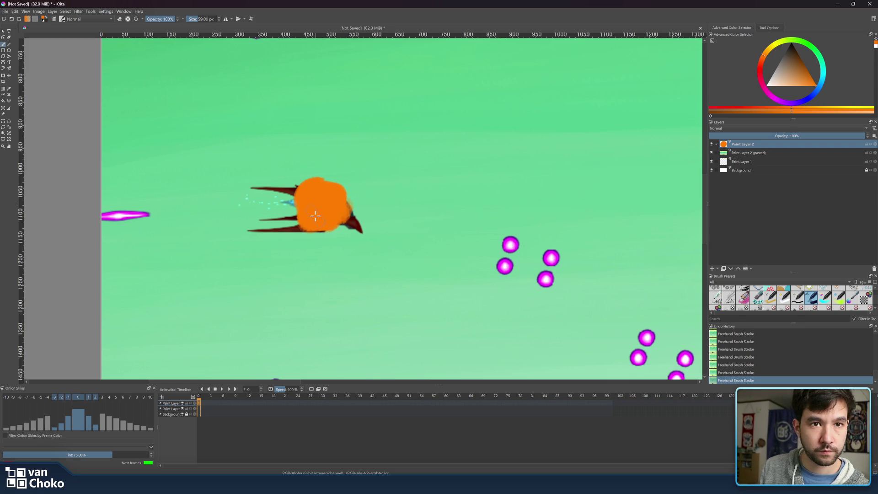
Step: Paint bright red over the top-left of the fireball
key("2")
key("2")
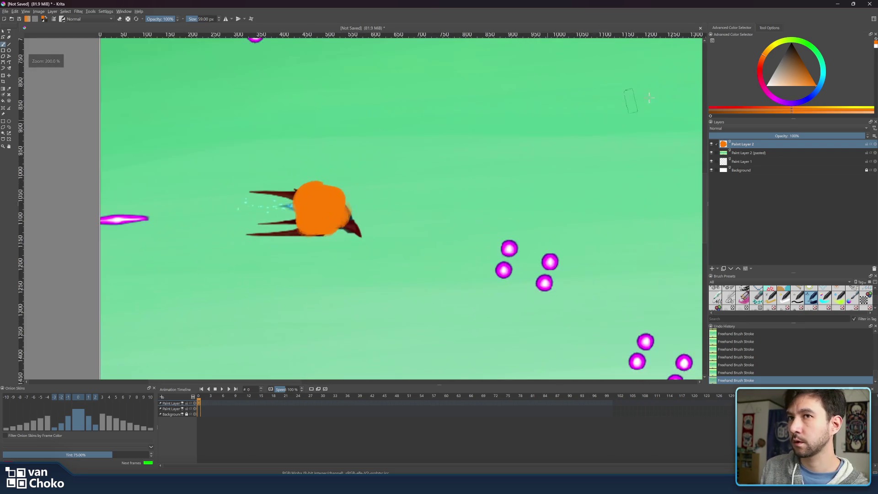
left_click(763, 64)
left_click_drag(763, 67, 761, 66)
mouse_move(313, 191)
left_mouse_down()
mouse_move(302, 188)
mouse_move(316, 190)
mouse_move(300, 206)
mouse_move(302, 222)
mouse_move(314, 223)
mouse_move(303, 231)
mouse_move(331, 193)
mouse_move(320, 191)
mouse_move(343, 211)
mouse_move(339, 203)
mouse_move(333, 224)
mouse_move(318, 229)
mouse_move(334, 210)
left_mouse_up()
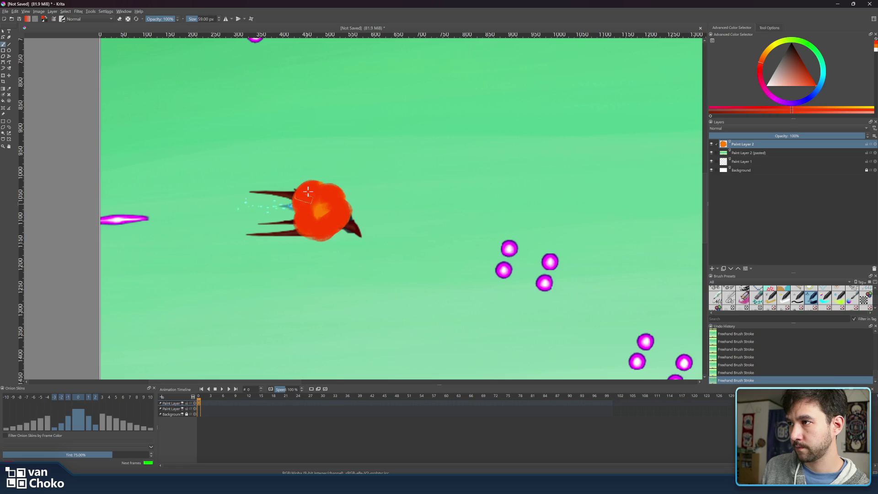
Step: Work lighter orange swirls back into the red blob with a smaller brush
left_click_drag(763, 55, 777, 63)
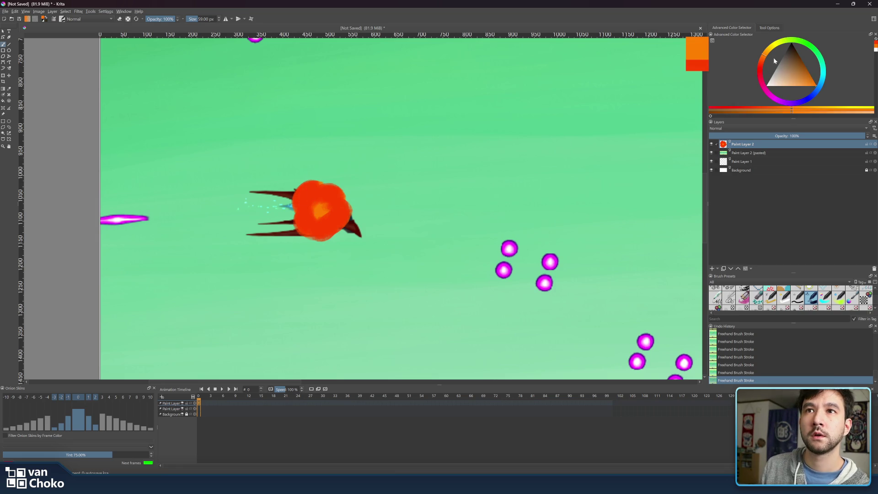
key("bracketleft")
key("bracketleft")
key("bracketleft")
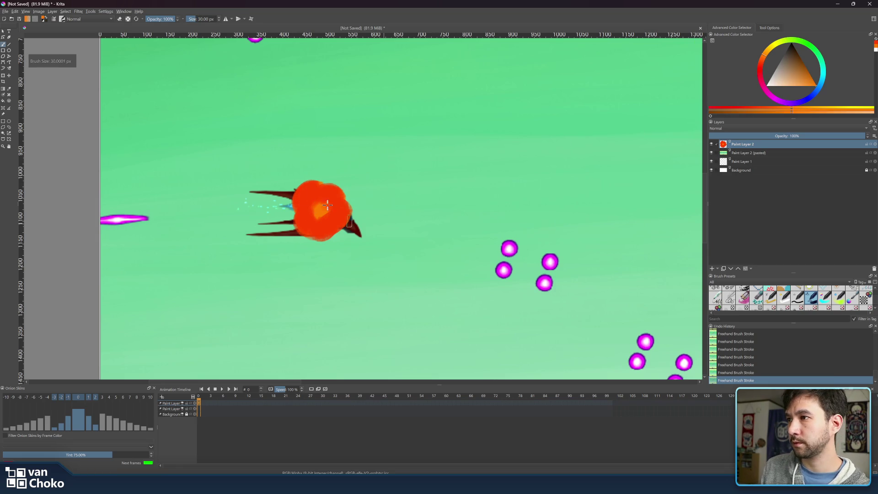
key("bracketleft")
key("bracketleft")
key("bracketleft")
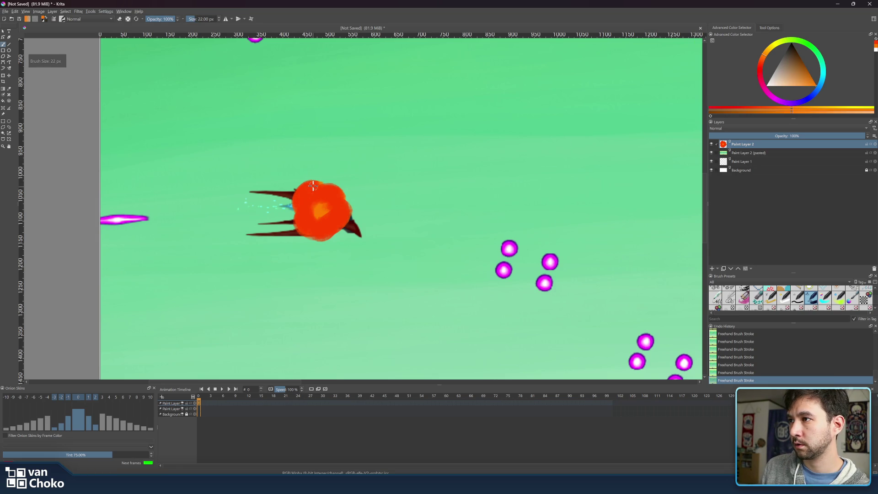
key("bracketright")
key("bracketright")
right_click(312, 186)
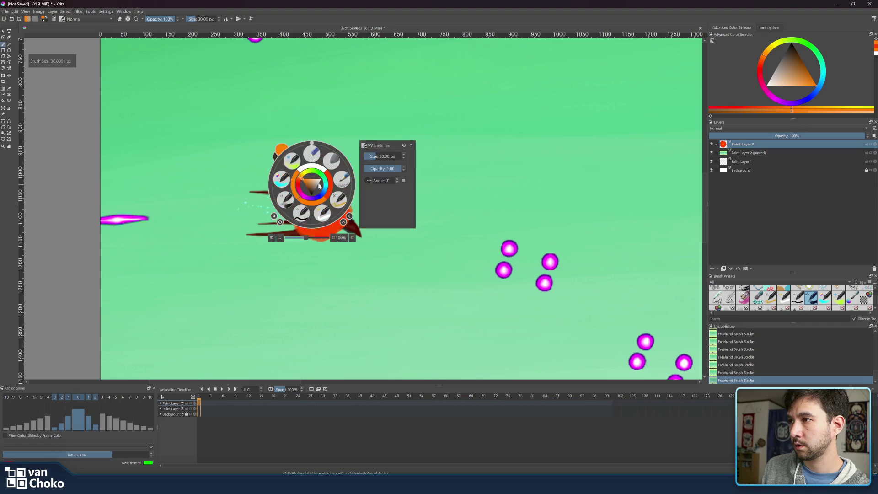
left_click(286, 202)
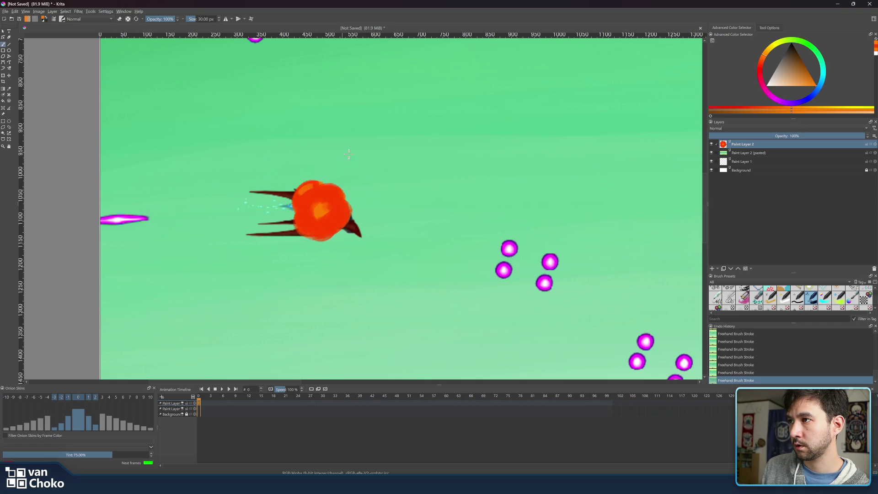
key("bracketleft")
key("bracketleft")
key("bracketleft")
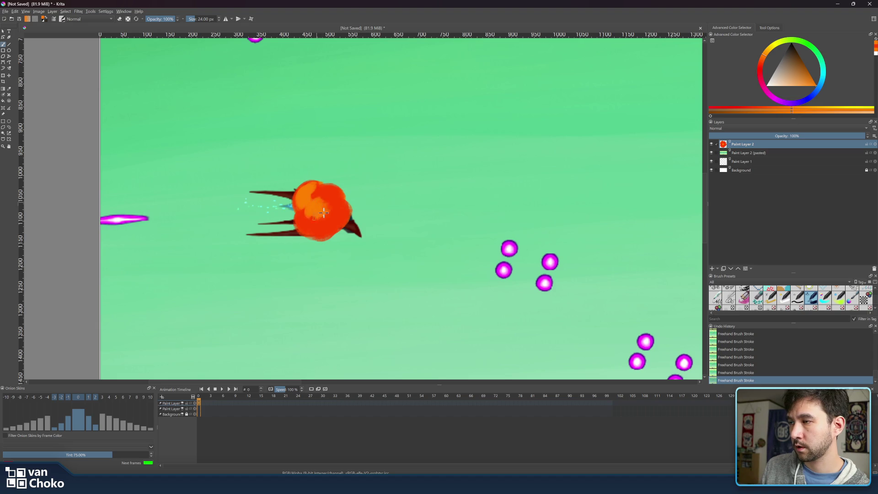
mouse_move(306, 210)
left_mouse_down()
mouse_move(322, 222)
mouse_move(321, 202)
mouse_move(308, 219)
left_mouse_up()
key("bracketright")
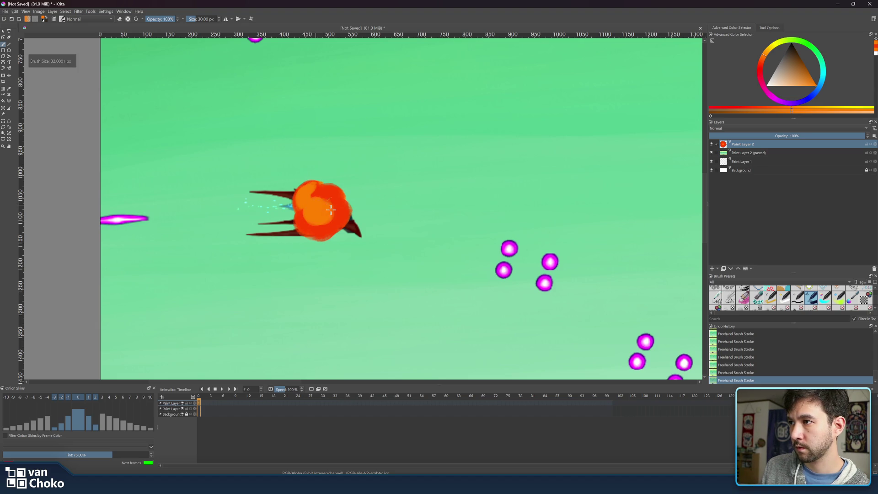
key("bracketleft")
key("bracketleft")
mouse_move(311, 198)
left_mouse_down()
mouse_move(324, 217)
mouse_move(333, 192)
left_mouse_up()
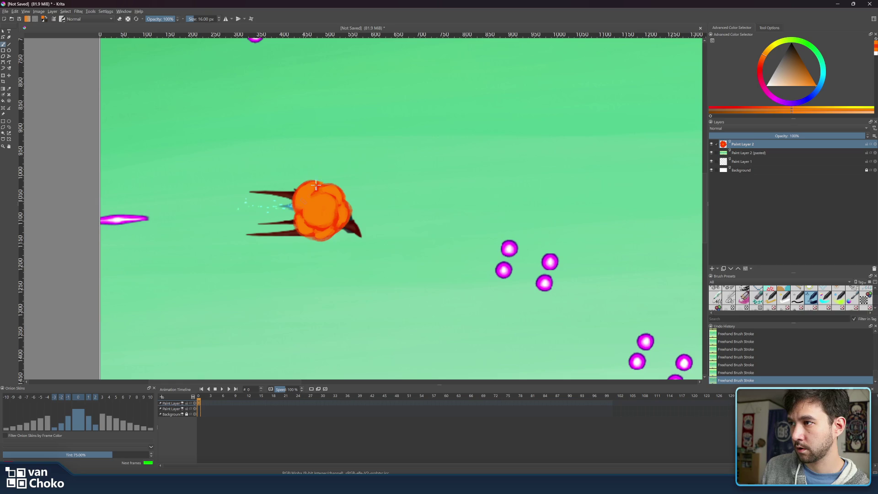
Step: Paint a yellow core into the fireball, then shrink the brush to 18 px
left_click(790, 61)
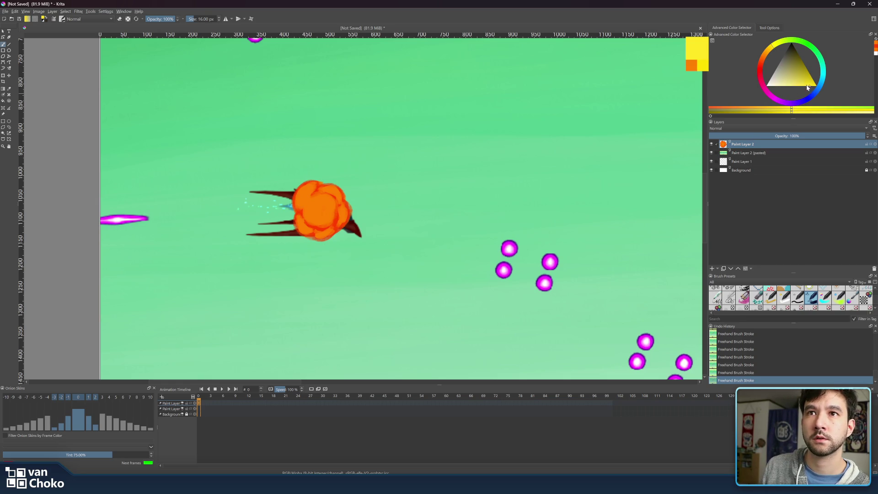
left_click_drag(336, 196, 313, 211)
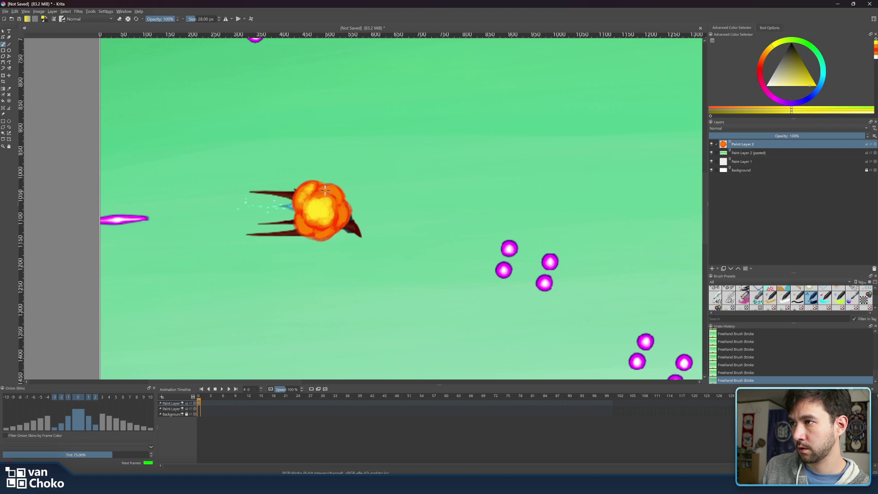
key("bracketleft")
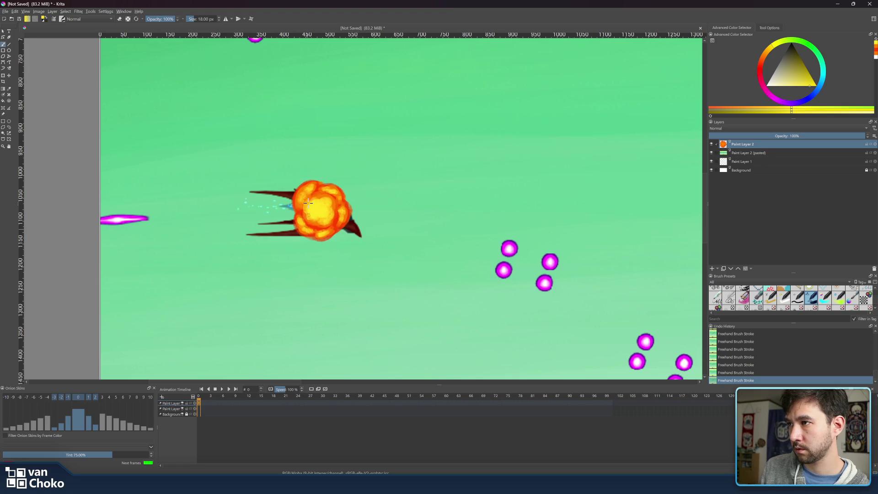
scroll(462, 178, "down", 4)
left_click_drag(556, 186, 460, 177)
scroll(327, 192, "up", 1)
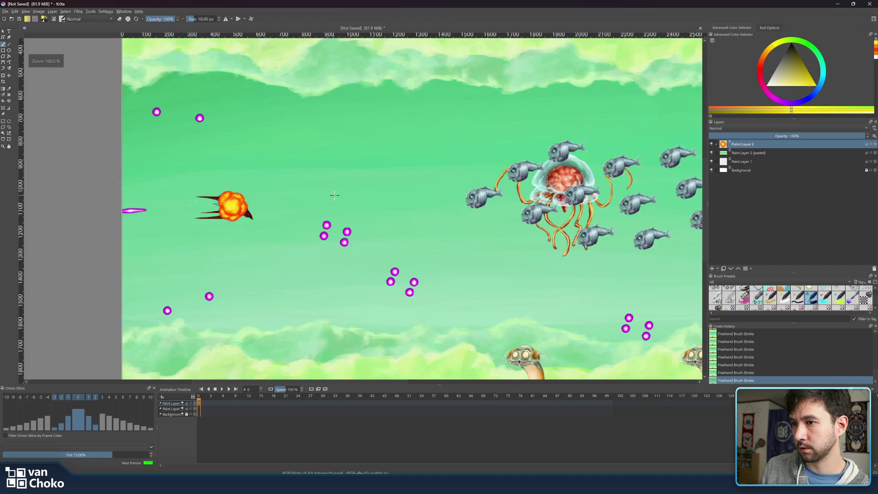
scroll(327, 192, "down", 2)
scroll(326, 189, "up", 2)
scroll(334, 193, "up", 4)
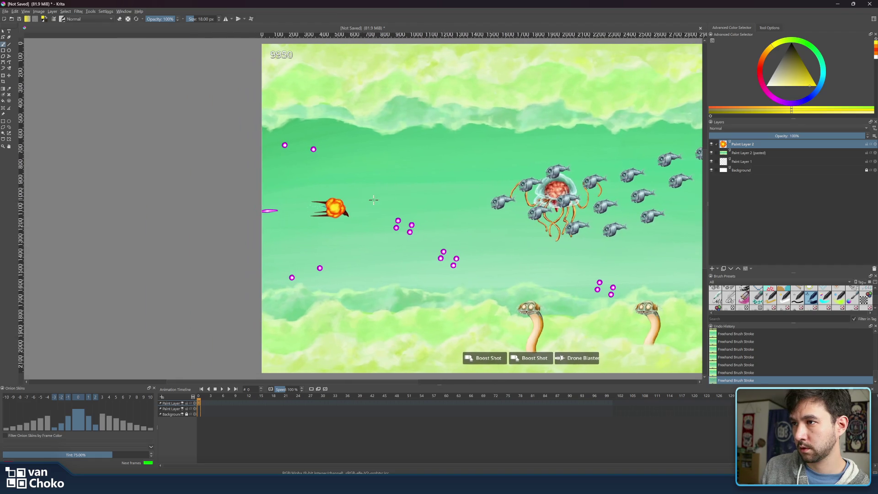
left_click_drag(347, 194, 425, 201)
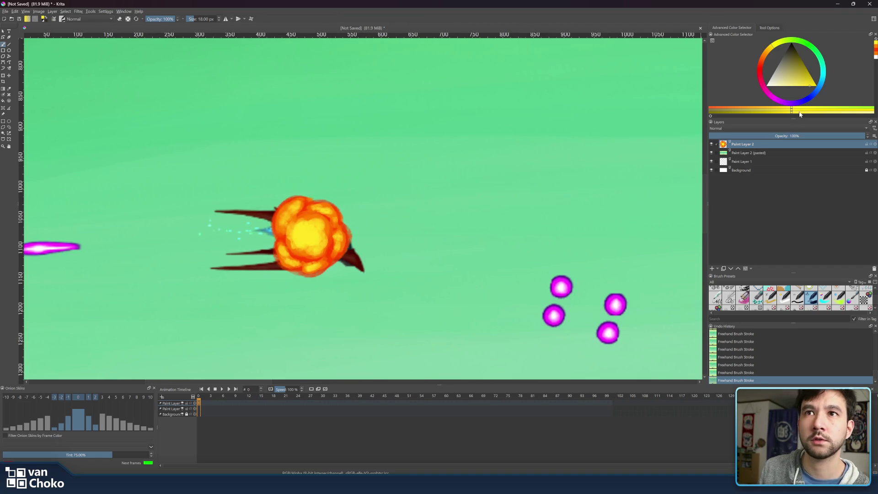
left_click(793, 88)
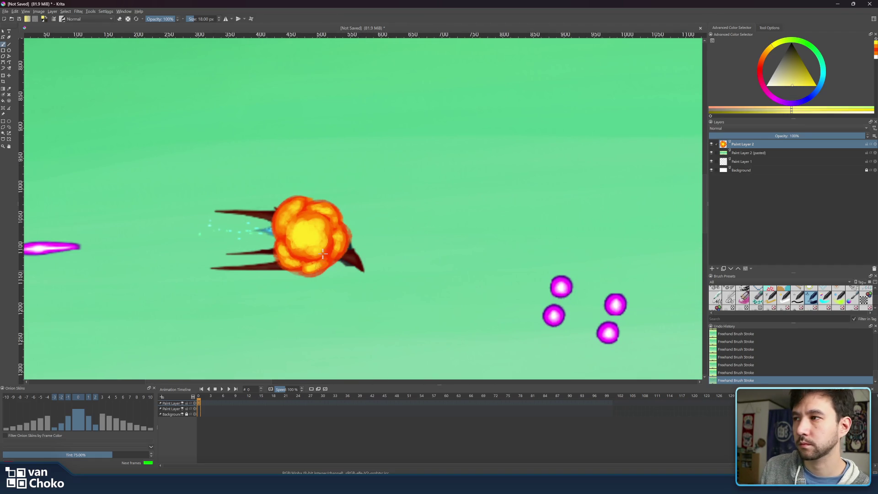
key("bracketright")
key("bracketright")
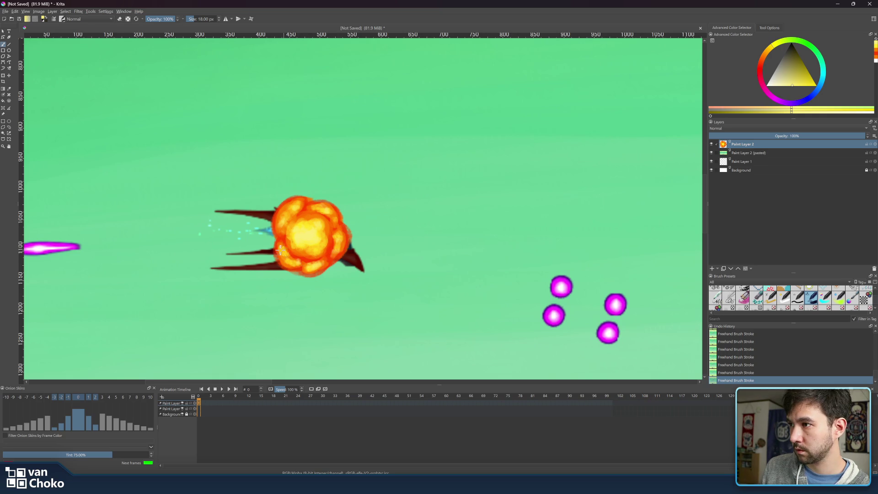
scroll(481, 224, "down", 5)
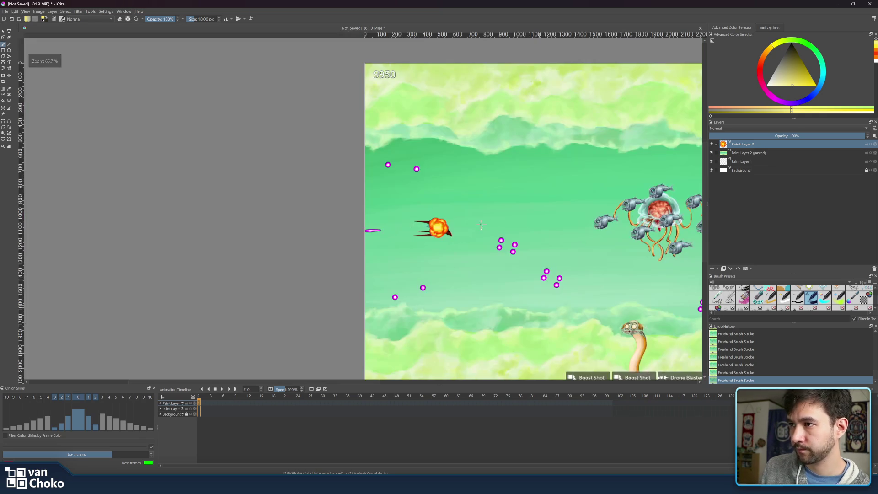
scroll(515, 216, "down", 4)
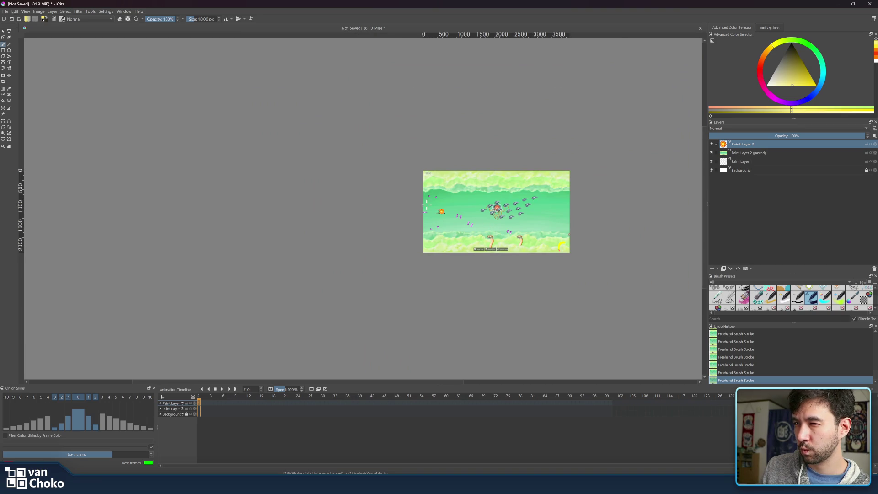
scroll(425, 204, "up", 4)
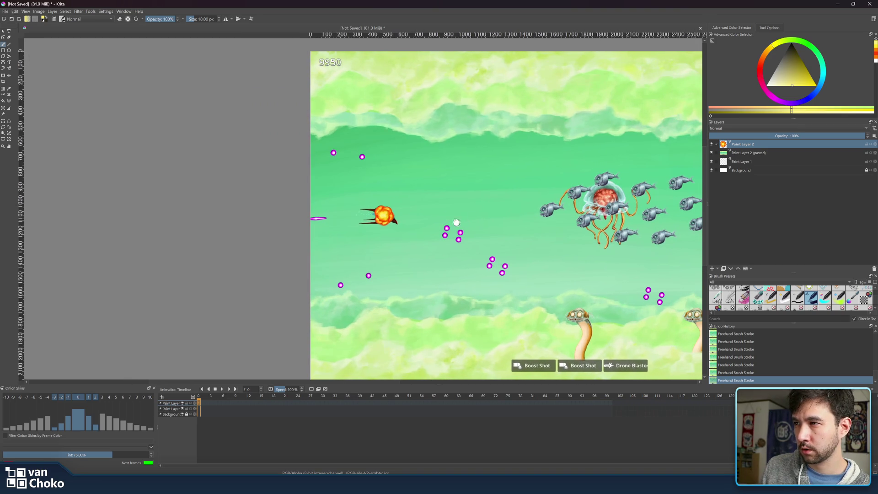
left_click_drag(467, 222, 444, 222)
scroll(371, 224, "up", 3)
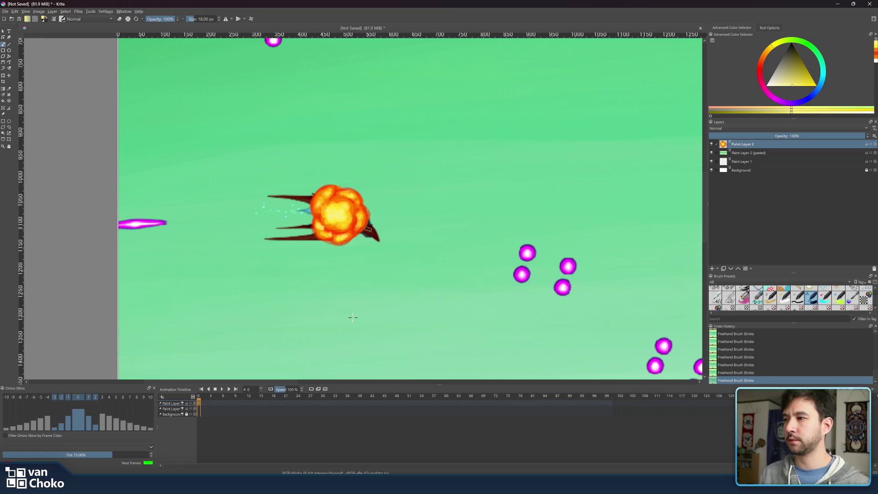
Step: Toggle the explosion layer to compare, then sample an orange from the fireball
left_click(712, 144)
left_click(712, 145)
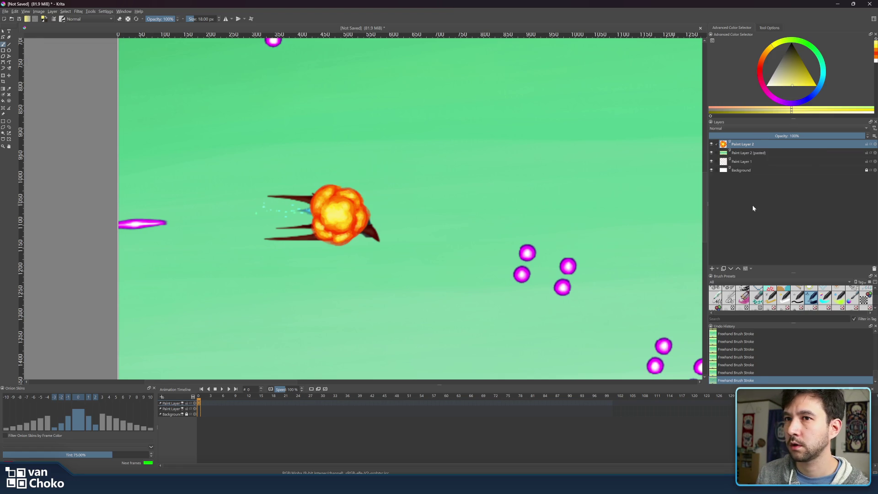
left_click(761, 70)
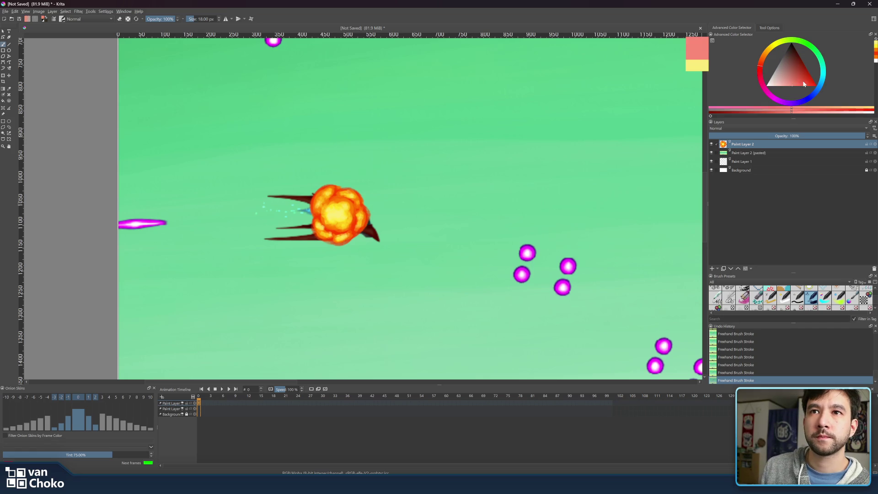
left_click(336, 192, "ctrl")
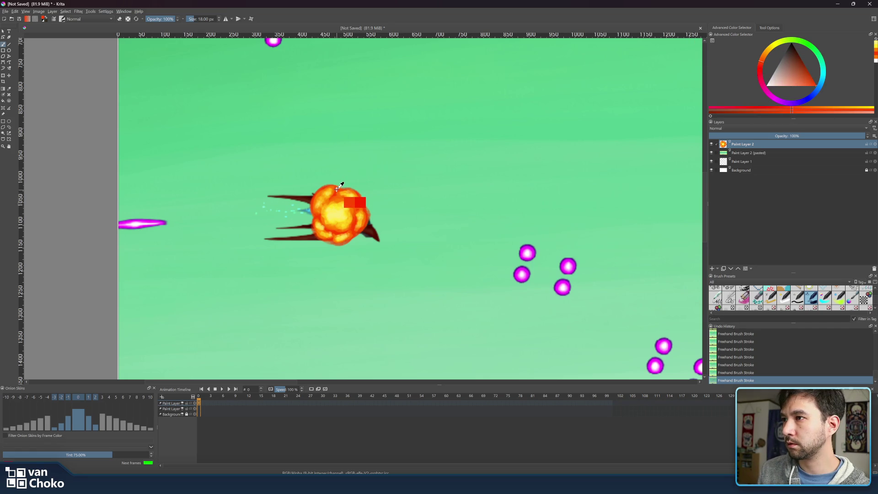
Step: Insert a keyframe right of frame 0 and turn on onion skin, brush at 41 px
right_click(200, 404)
mouse_move(235, 436)
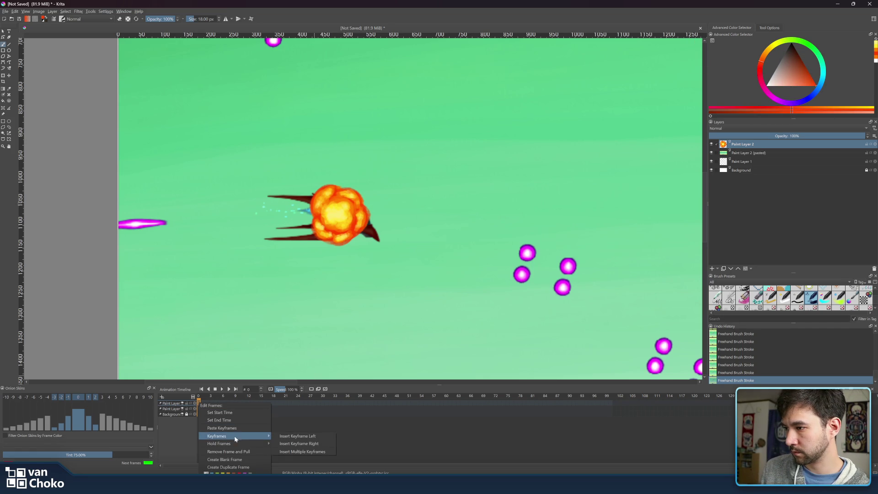
left_click(315, 444)
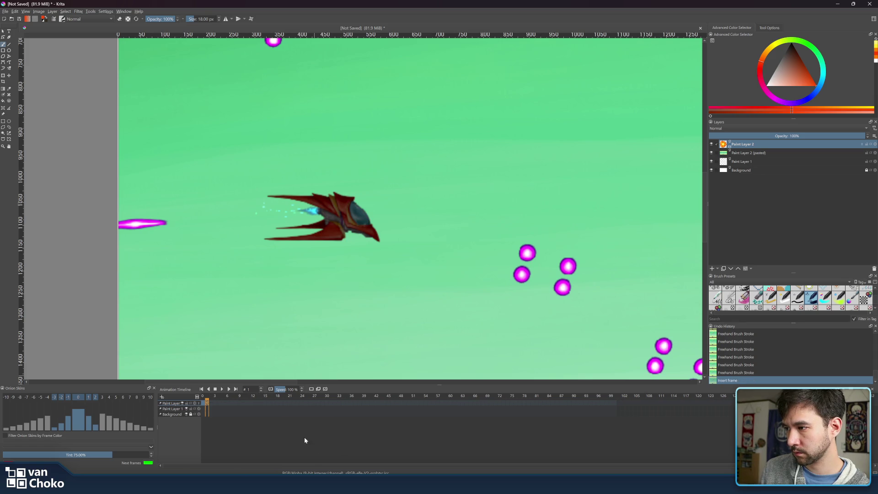
left_click(199, 404)
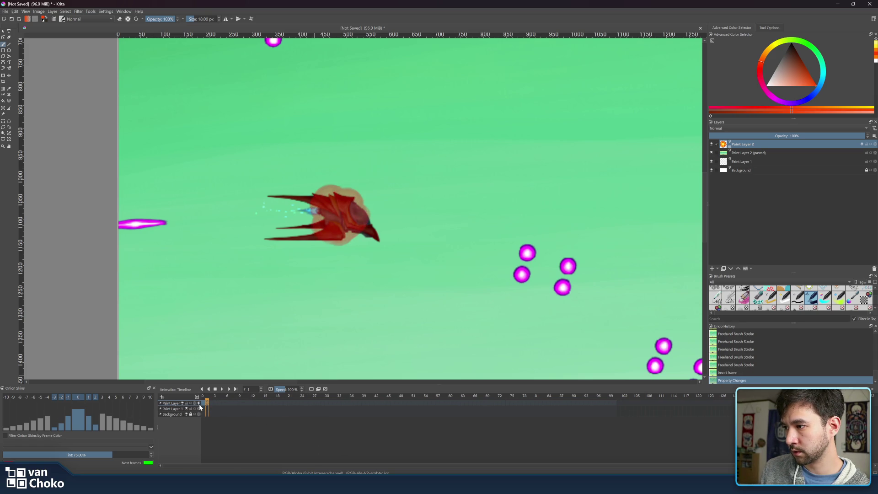
key("bracketright")
key("bracketright")
key("bracketright")
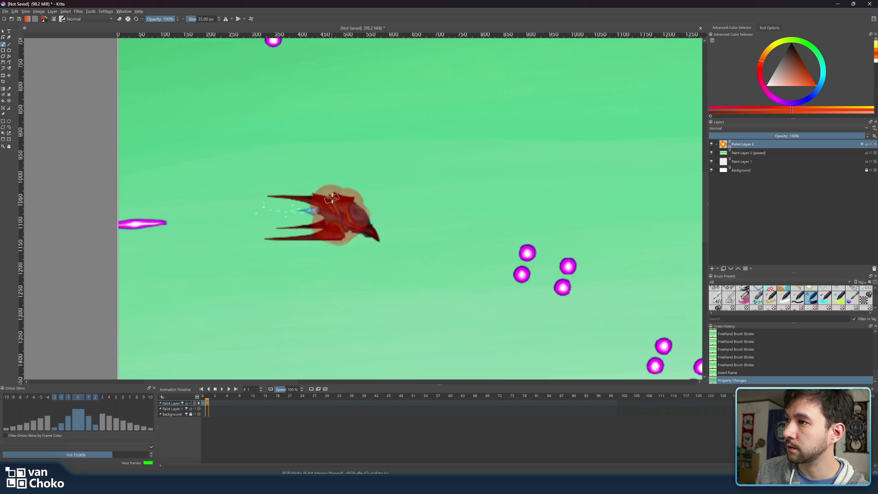
mouse_move(333, 200)
left_mouse_down()
mouse_move(326, 195)
mouse_move(335, 187)
mouse_move(318, 188)
mouse_move(315, 215)
mouse_move(325, 213)
mouse_move(314, 238)
mouse_move(324, 243)
mouse_move(354, 231)
mouse_move(364, 215)
mouse_move(368, 222)
mouse_move(361, 198)
mouse_move(341, 186)
mouse_move(352, 188)
mouse_move(334, 180)
mouse_move(364, 183)
mouse_move(359, 197)
mouse_move(339, 179)
mouse_move(316, 202)
mouse_move(311, 193)
mouse_move(310, 220)
mouse_move(338, 235)
mouse_move(321, 235)
mouse_move(364, 227)
mouse_move(358, 247)
mouse_move(369, 203)
mouse_move(369, 233)
mouse_move(366, 215)
mouse_move(339, 231)
mouse_move(320, 210)
mouse_move(332, 188)
mouse_move(327, 197)
mouse_move(347, 206)
mouse_move(341, 226)
mouse_move(329, 208)
mouse_move(343, 221)
mouse_move(331, 219)
mouse_move(350, 169)
mouse_move(310, 191)
left_mouse_up()
Step: Paint a large red-orange blob over the ship on frame 1, resizing the brush to 32–47 px
left_click(335, 185)
left_click(323, 183)
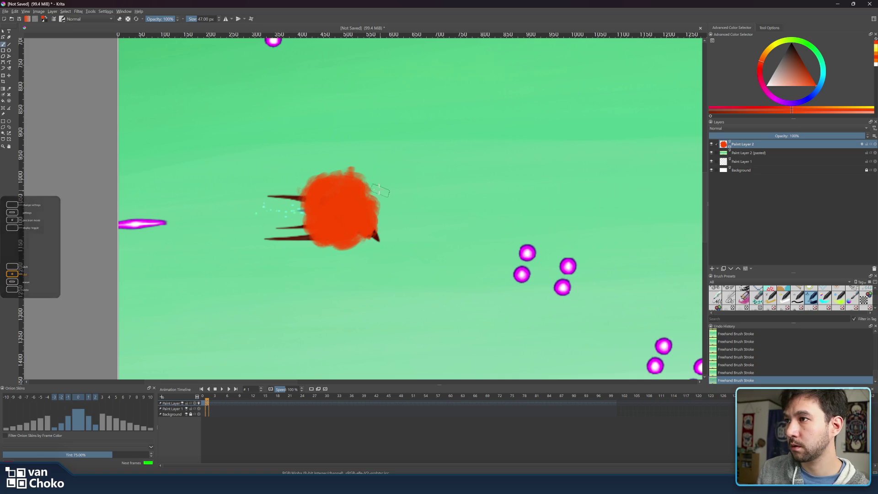
key("bracketleft")
key("bracketleft")
key("bracketleft")
key("bracketleft")
key("bracketleft")
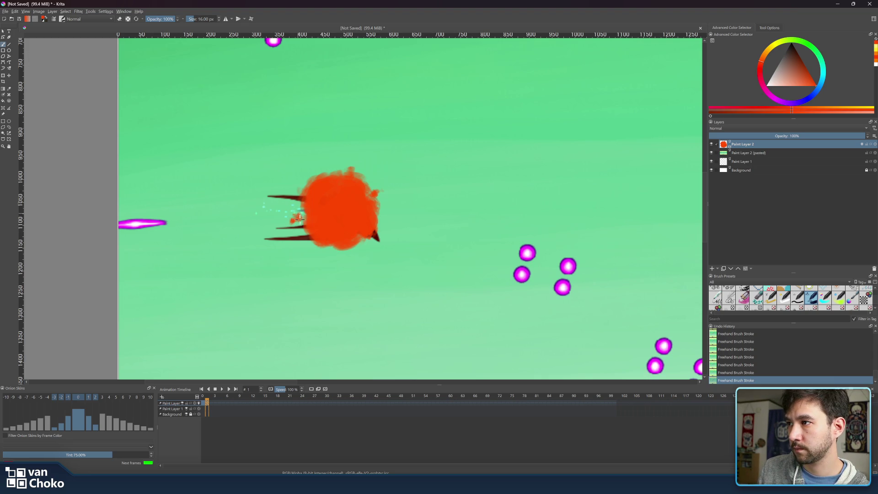
left_click(310, 247)
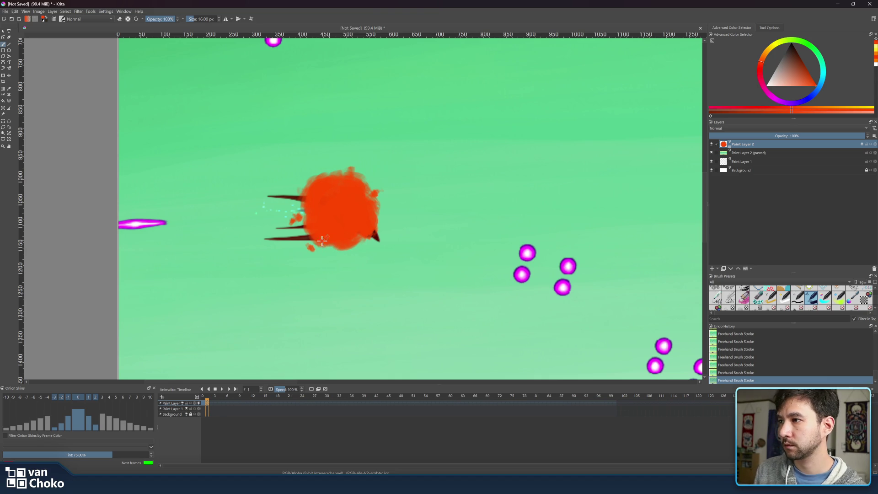
key("bracketright")
key("bracketright")
key("bracketright")
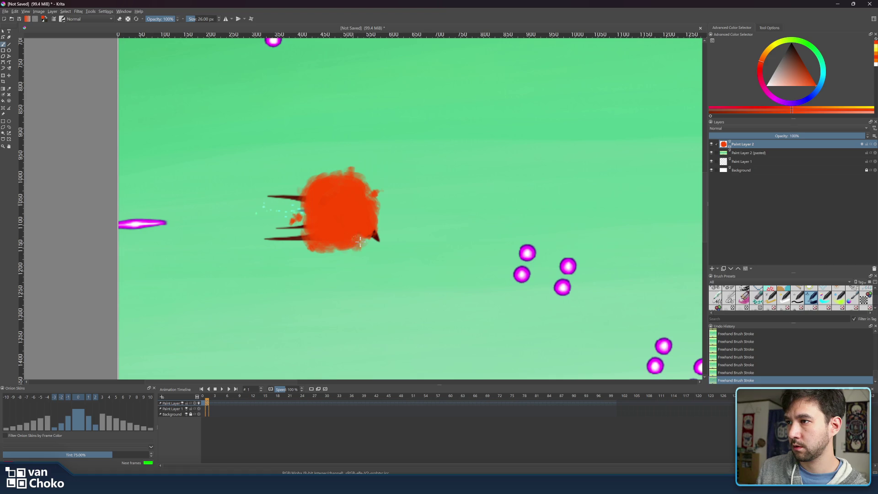
key("bracketright")
key("bracketright")
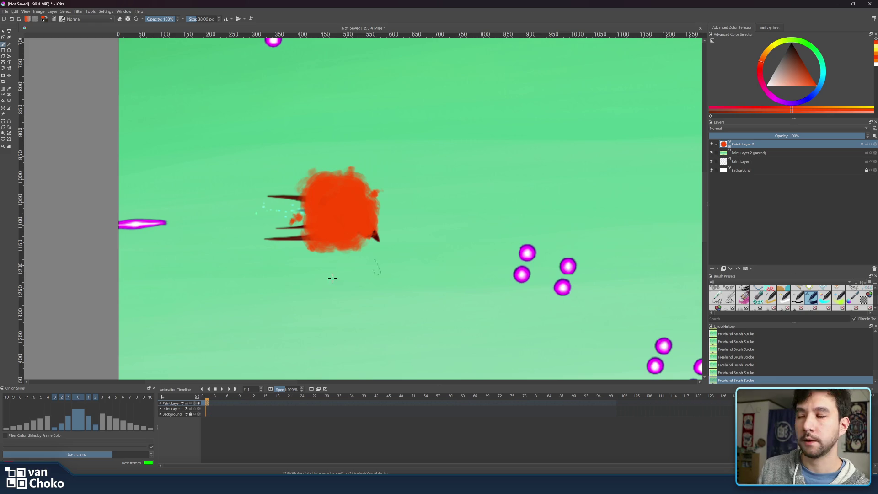
Step: Dab lighter orange onto the red blob and its centre with a 24–51 px brush
left_click(763, 57)
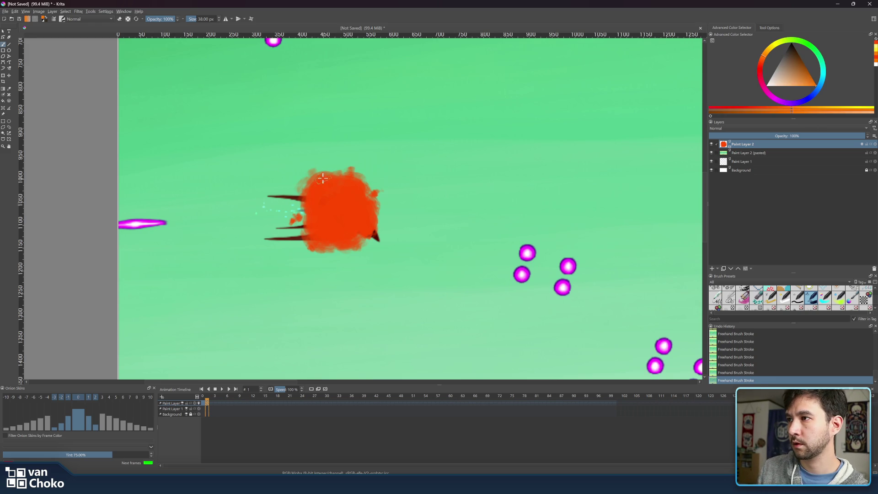
key("bracketleft")
key("bracketleft")
mouse_move(316, 182)
left_mouse_down()
mouse_move(311, 196)
mouse_move(329, 177)
mouse_move(316, 201)
mouse_move(339, 199)
mouse_move(320, 208)
mouse_move(332, 230)
mouse_move(327, 220)
mouse_move(337, 226)
mouse_move(351, 197)
left_mouse_up()
key("bracketright")
key("bracketright")
key("bracketright")
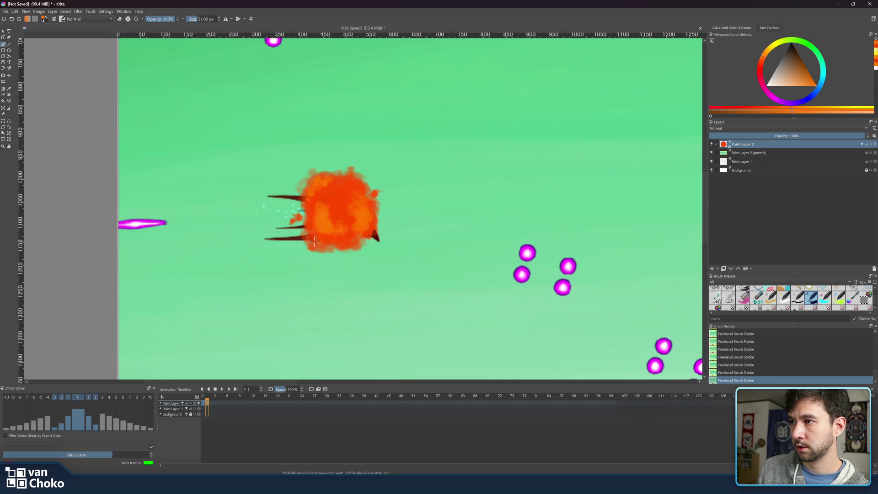
key("bracketleft")
key("bracketleft")
key("bracketleft")
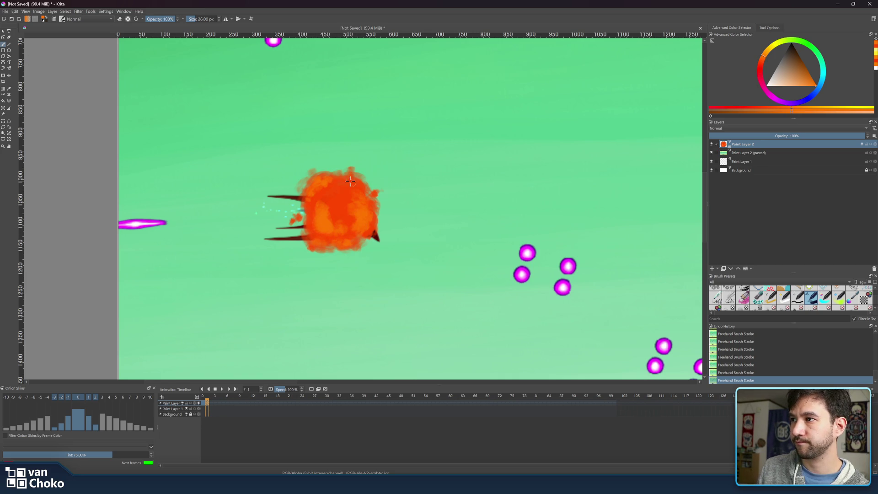
key("bracketright")
key("bracketright")
key("bracketright")
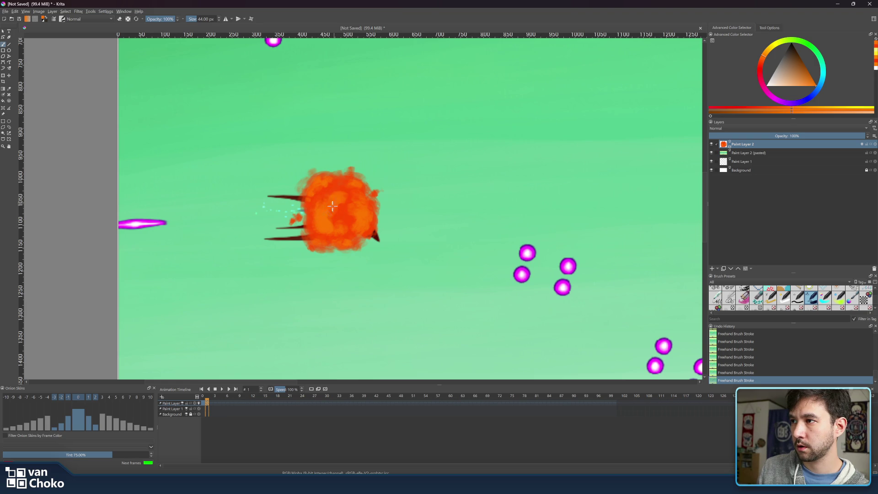
mouse_move(338, 218)
left_mouse_down()
mouse_move(350, 220)
mouse_move(339, 232)
left_mouse_up()
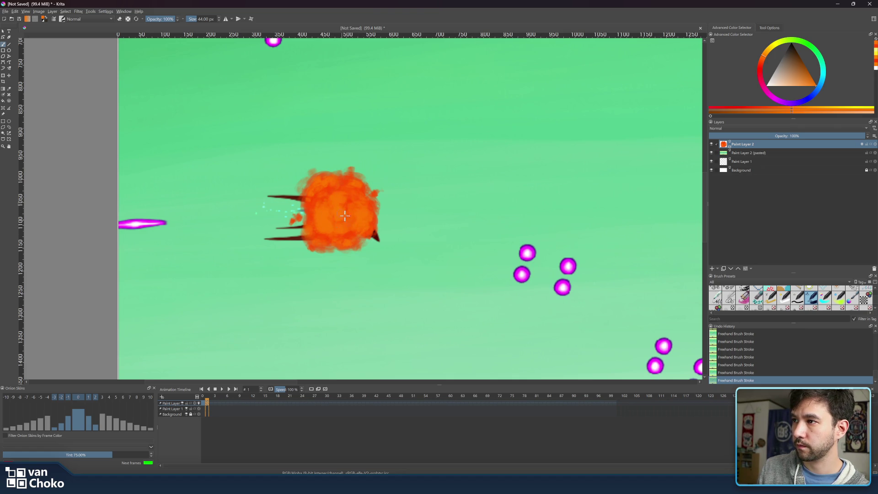
Step: Choose a brighter orange and shrink the brush to about 30 px
left_click(768, 55)
left_click_drag(811, 86, 814, 89)
key("bracketleft")
key("bracketleft")
key("bracketleft")
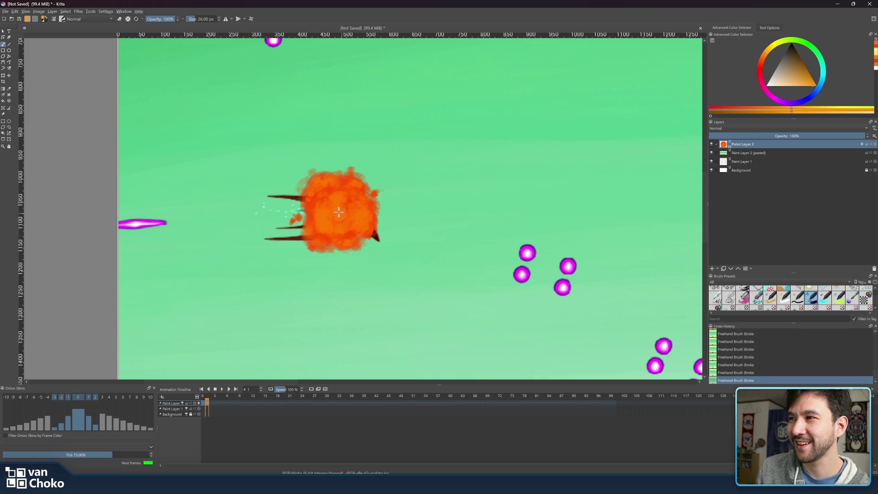
key("bracketleft")
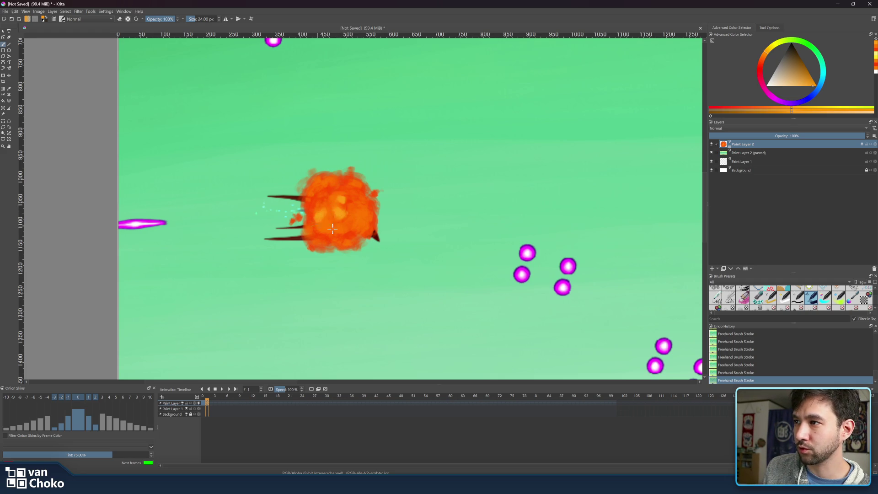
Step: Switch to dark red and dab mottled blotches over the fireball, ending at a 35 px brush
key("bracketright")
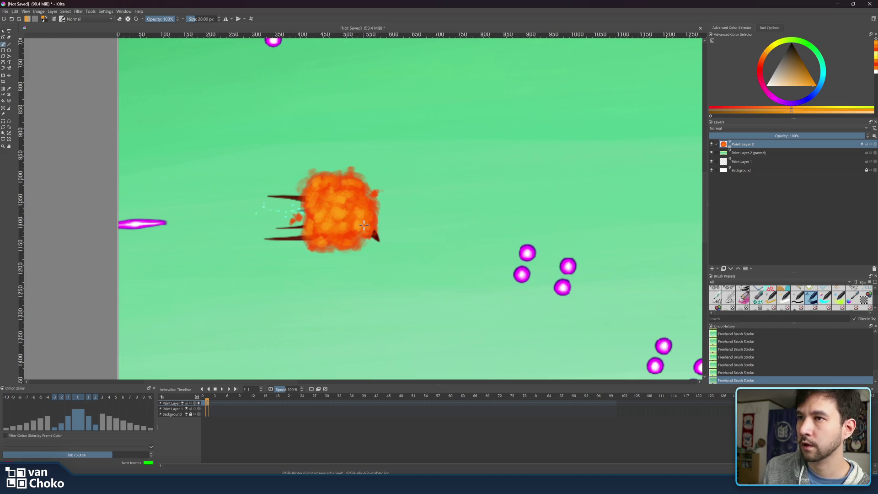
left_click(761, 65)
left_click_drag(803, 73, 802, 60)
left_click(761, 65)
key("bracketleft")
key("bracketleft")
key("bracketleft")
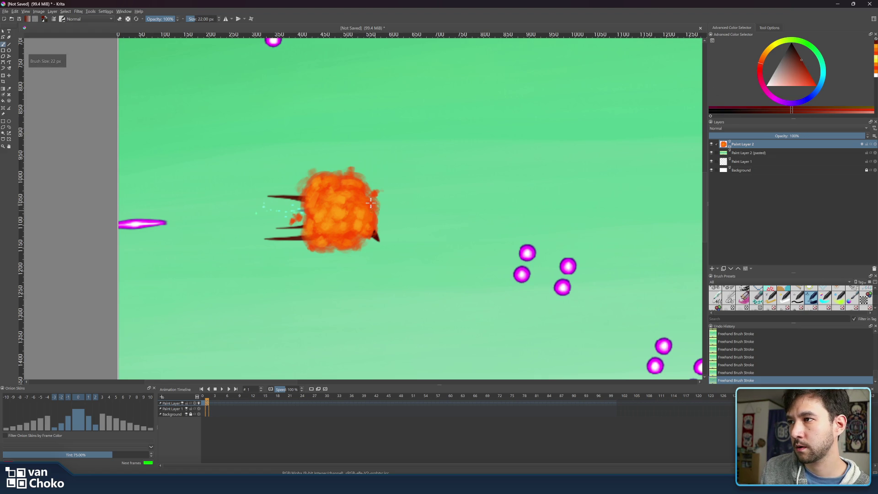
key("bracketright")
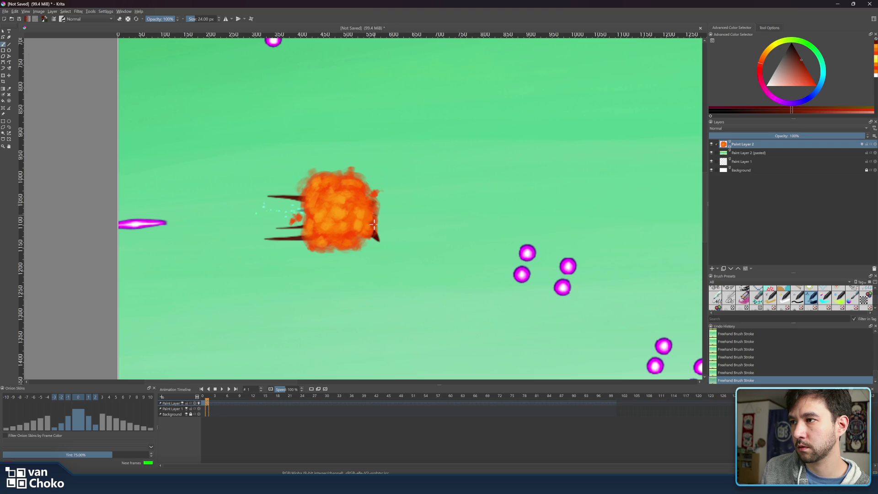
key("bracketright")
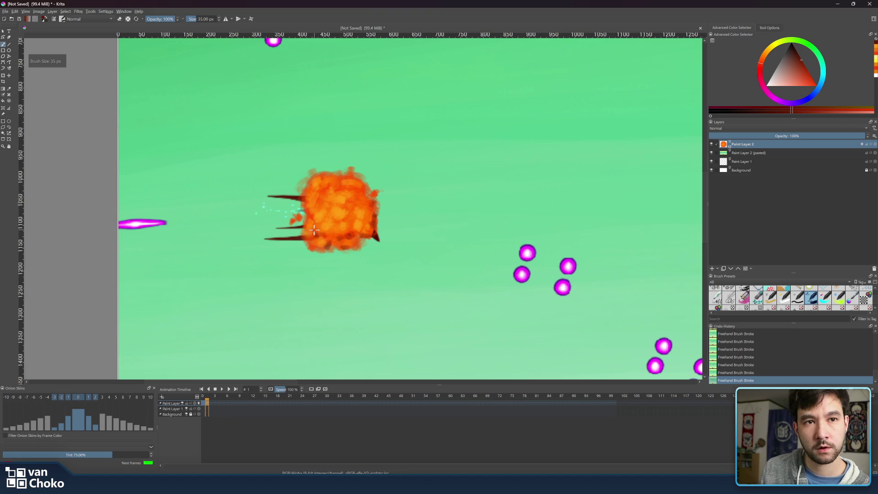
key("bracketright")
key("bracketright")
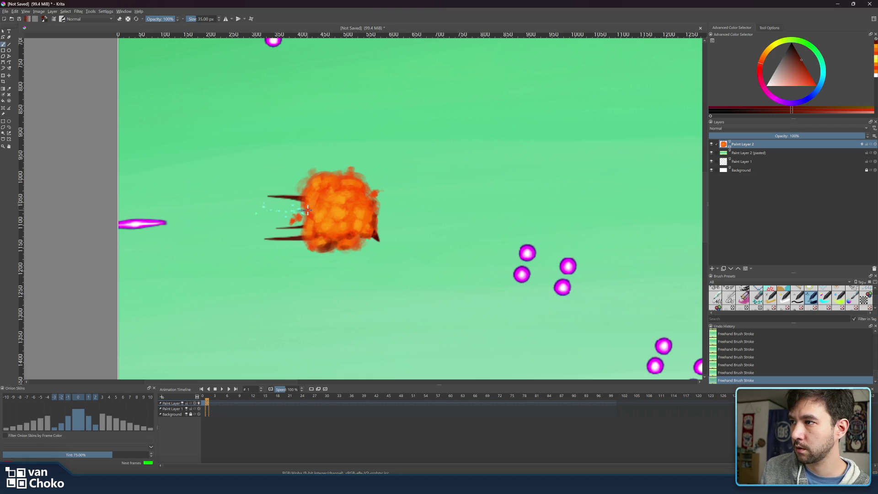
key("bracketleft")
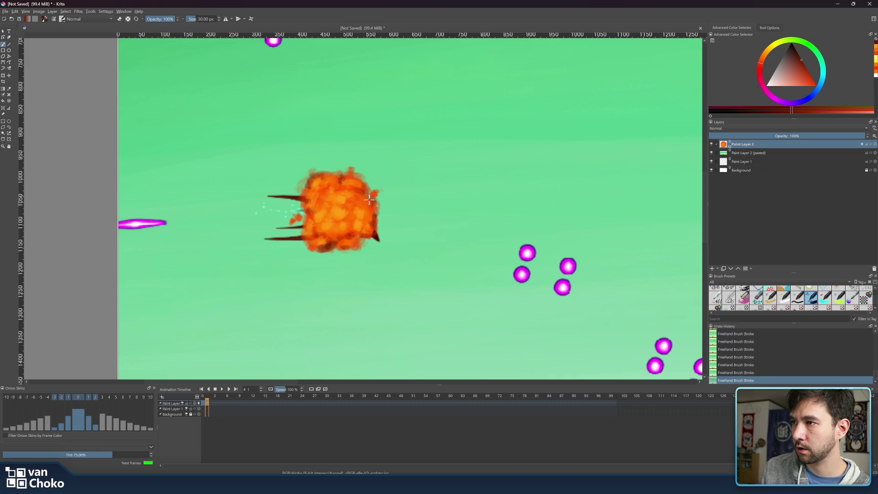
key("bracketright")
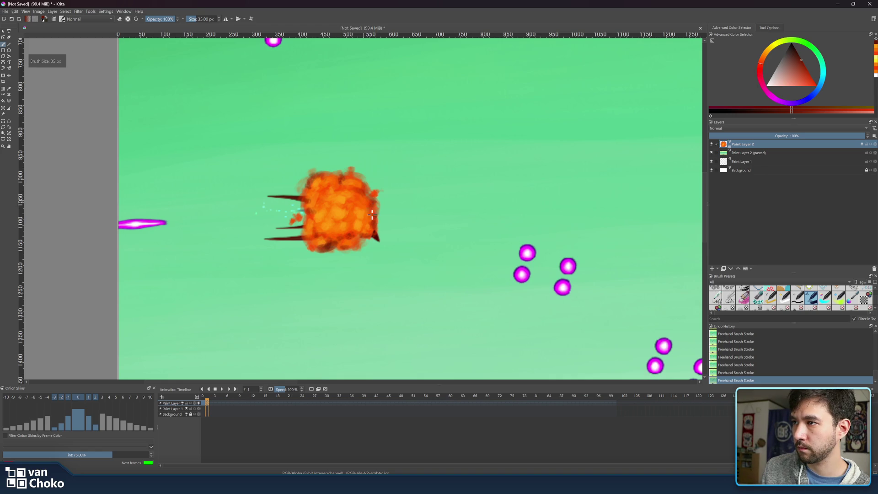
Step: Alpha-lock Paint Layer 2, shade the fireball's right edge dark, then pick a muted red
left_click(872, 147)
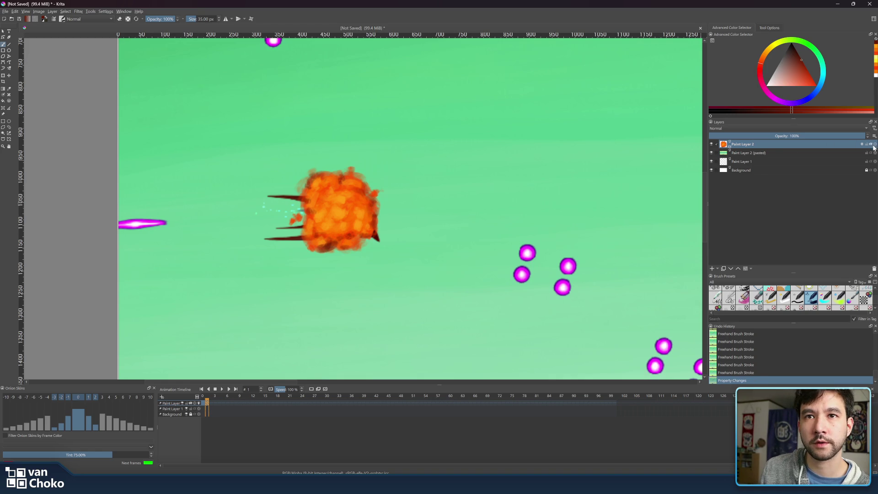
left_click_drag(373, 196, 374, 235)
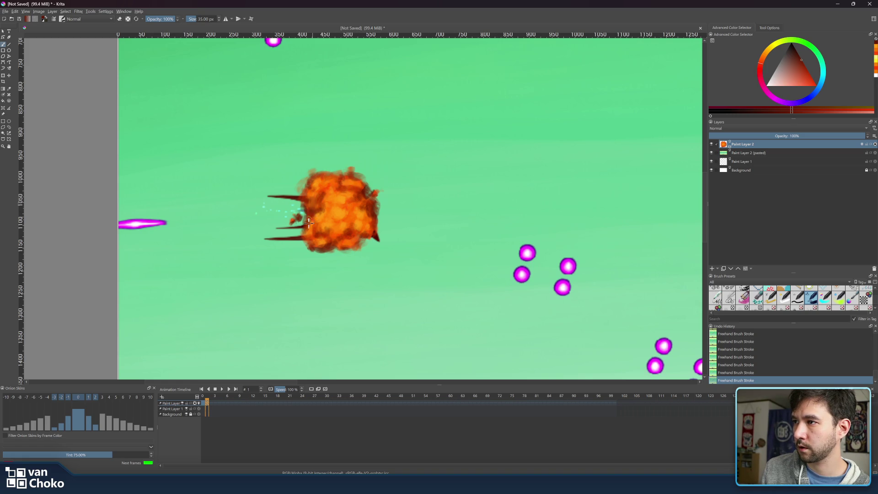
left_click(814, 81)
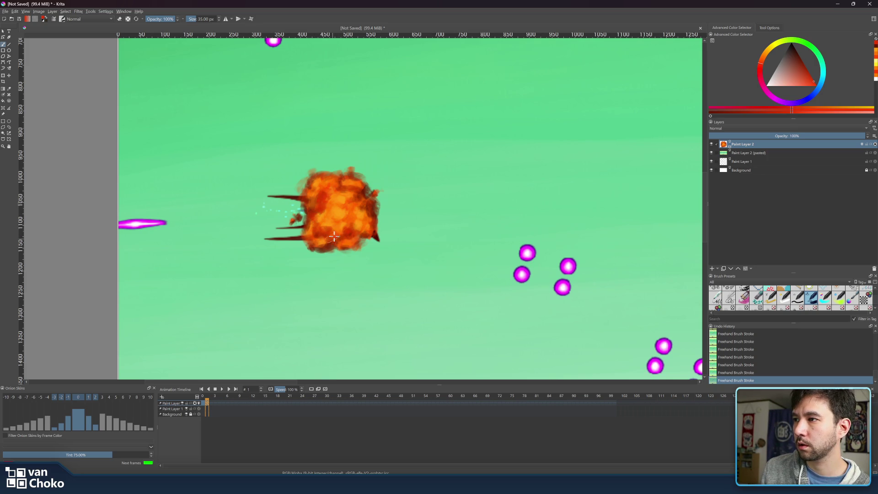
right_click(312, 241)
left_click(316, 240)
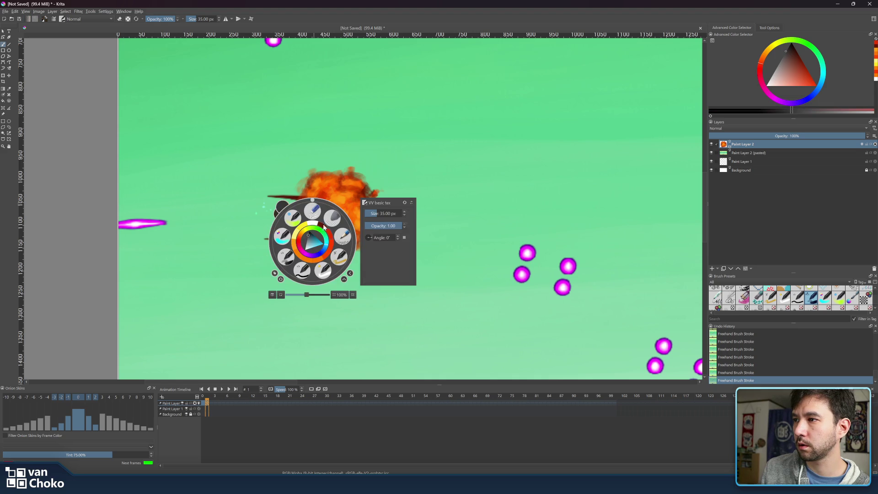
Step: Paint saturated red flame detail, sampling darker orange-reds from the explosion with a fine brush
left_click(811, 85)
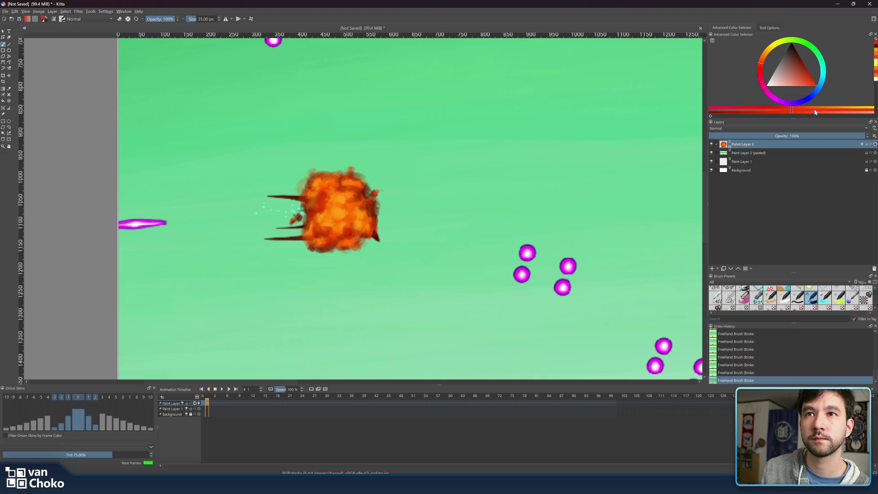
left_click(761, 67)
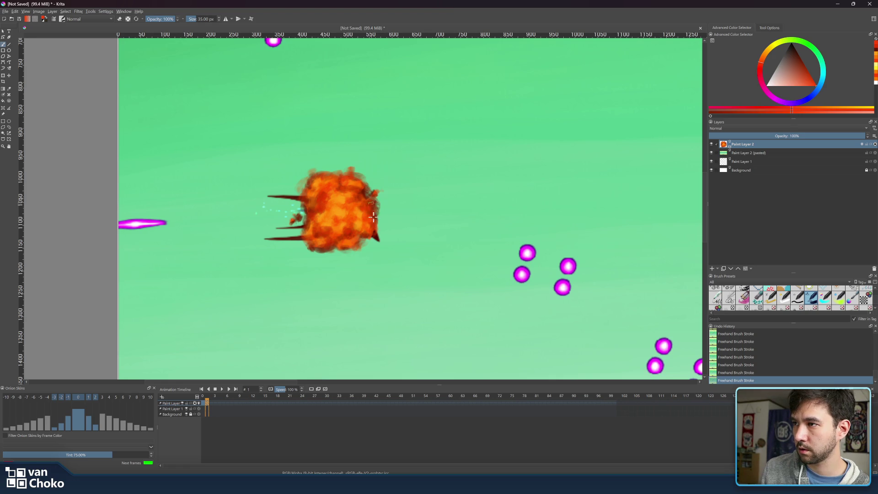
key("bracketleft")
key("bracketleft")
key("bracketleft")
key("bracketright")
key("bracketright")
key("bracketright")
key("bracketright")
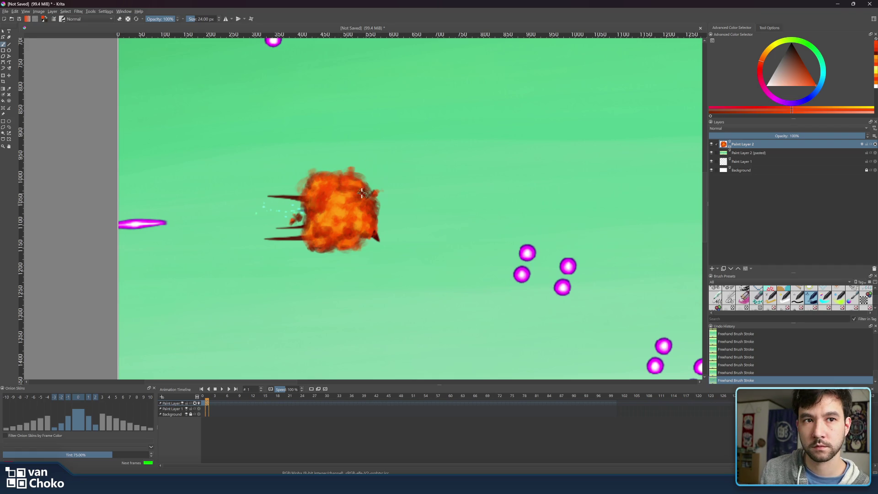
left_click(342, 188, "ctrl")
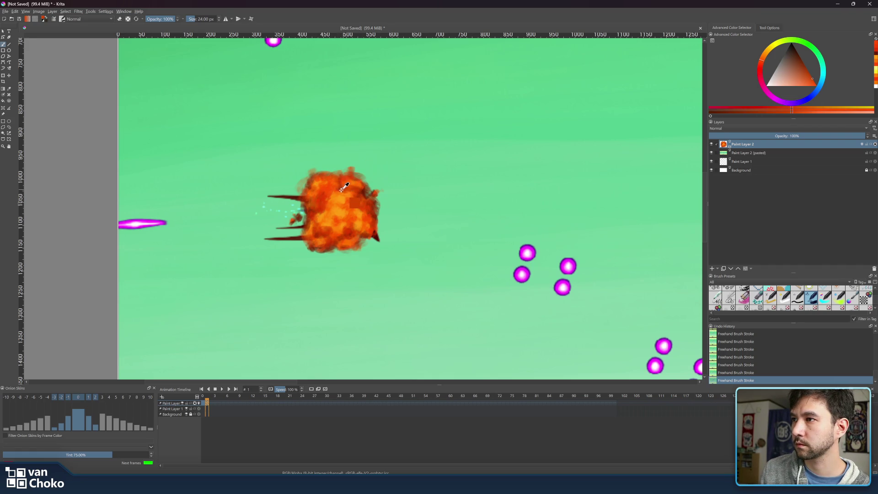
left_click(342, 188, "ctrl")
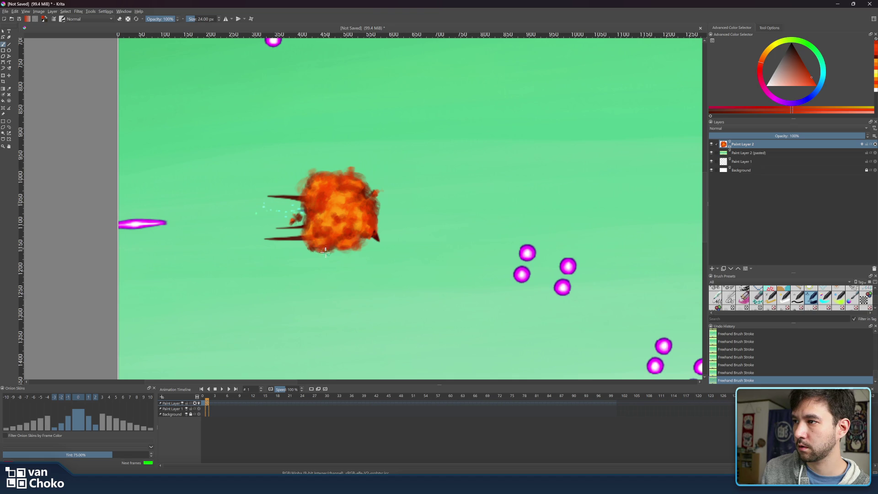
left_click(369, 187, "ctrl")
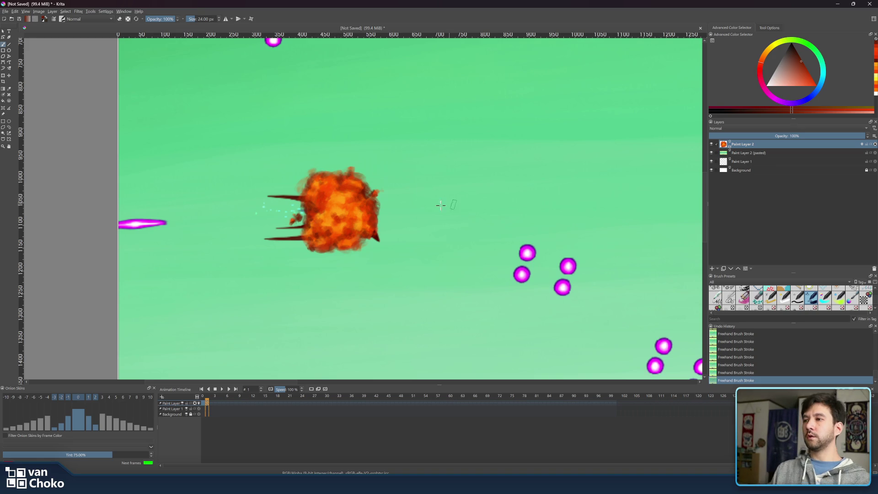
Step: Play the explosion animation, return to the first frame, and enlarge the timeline area
scroll(446, 198, "down", 4)
scroll(486, 209, "up", 1)
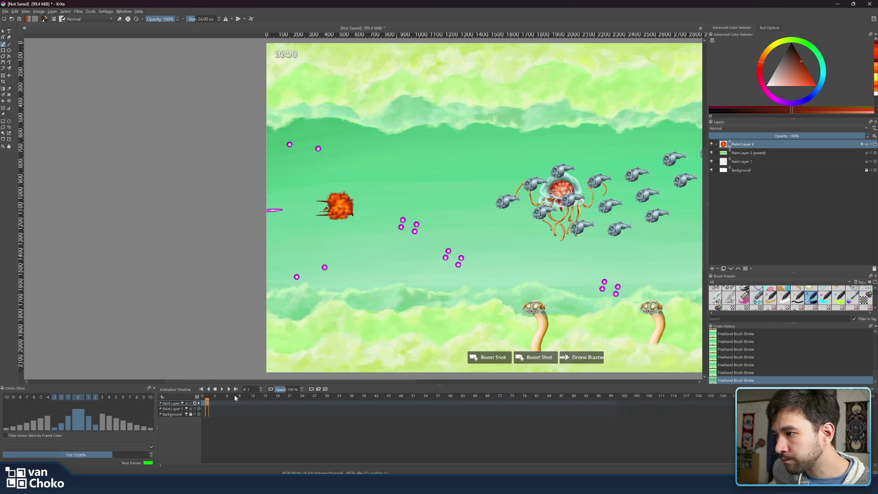
left_click(223, 390)
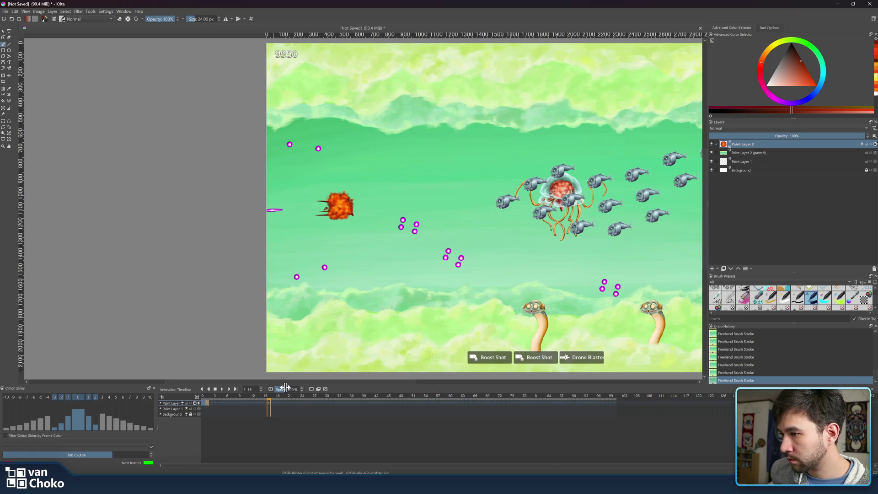
left_click(263, 392)
left_click(262, 389)
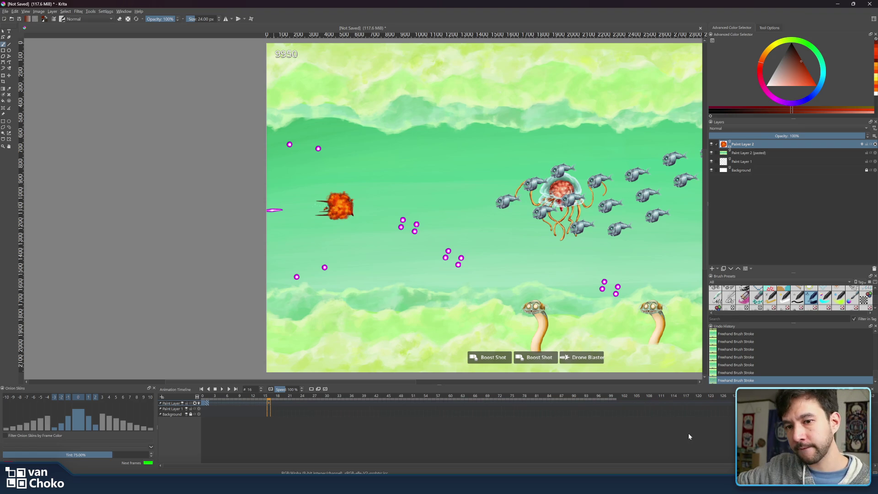
left_click(231, 389)
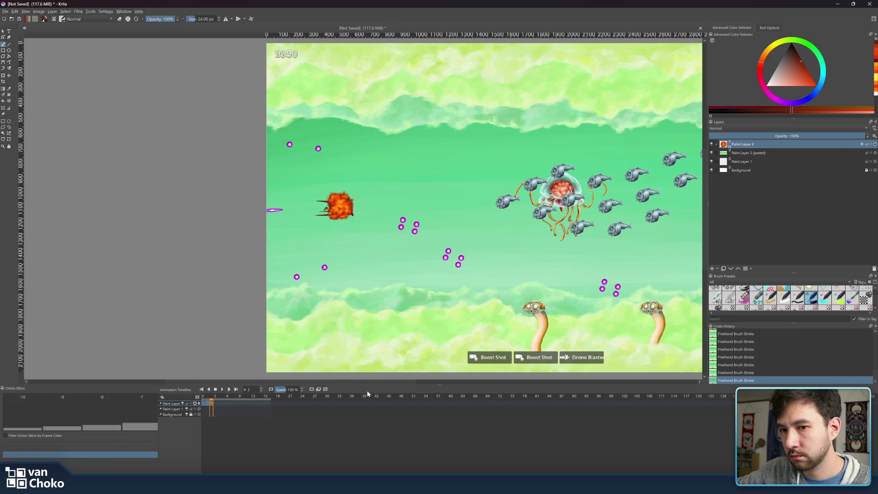
mouse_move(510, 388)
left_mouse_down()
mouse_move(510, 422)
mouse_move(514, 392)
mouse_move(566, 402)
mouse_move(636, 398)
left_mouse_up()
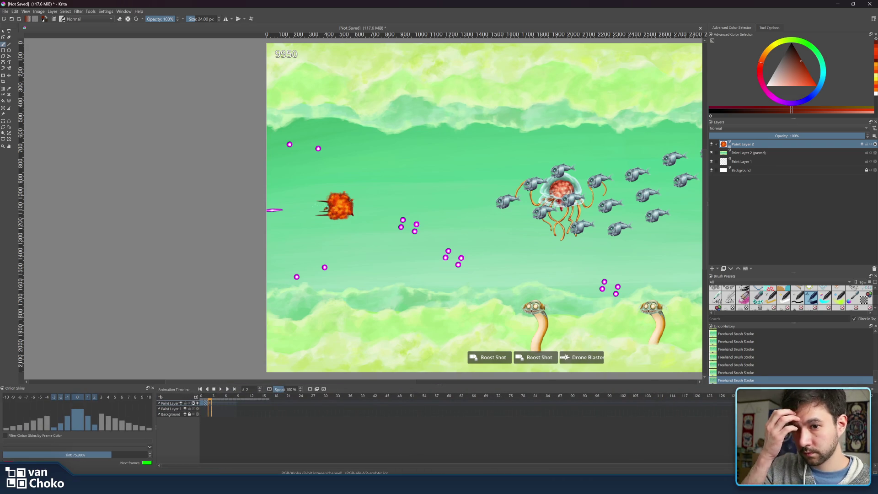
left_click(206, 405)
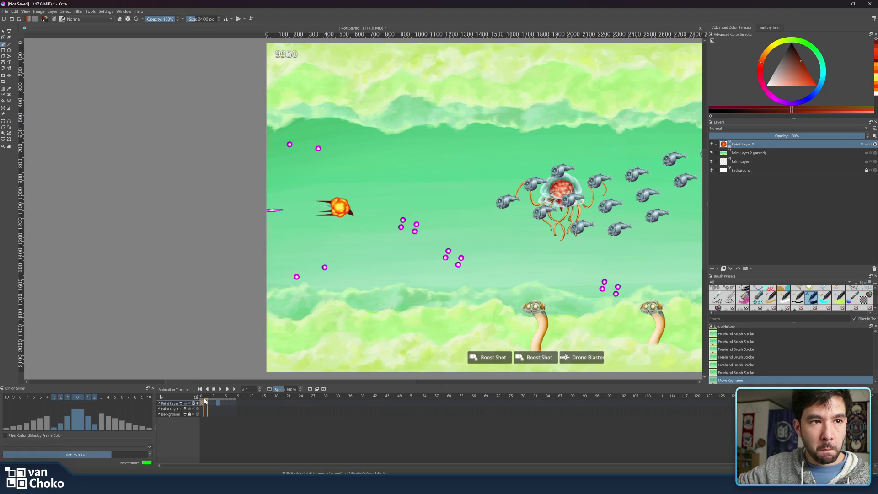
Step: Scrub the timeline to frame 14, back to frame 7, and open that frame's options
left_click_drag(205, 401, 260, 402)
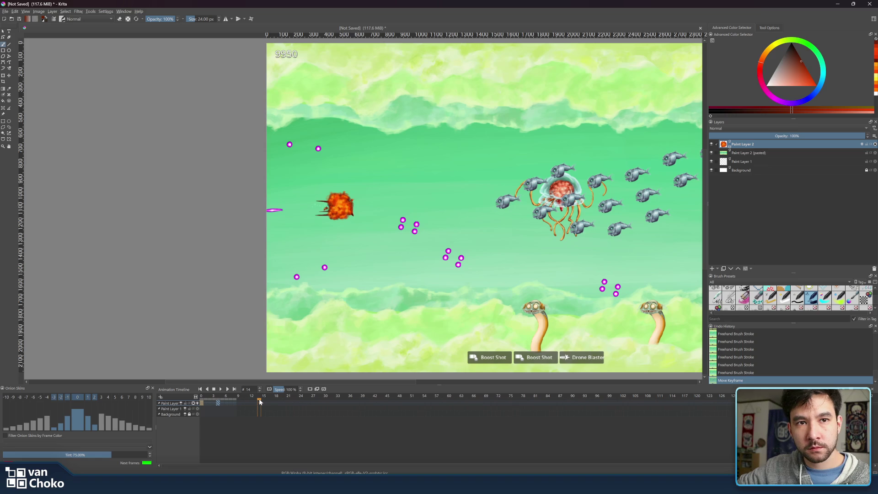
left_click_drag(260, 401, 230, 400)
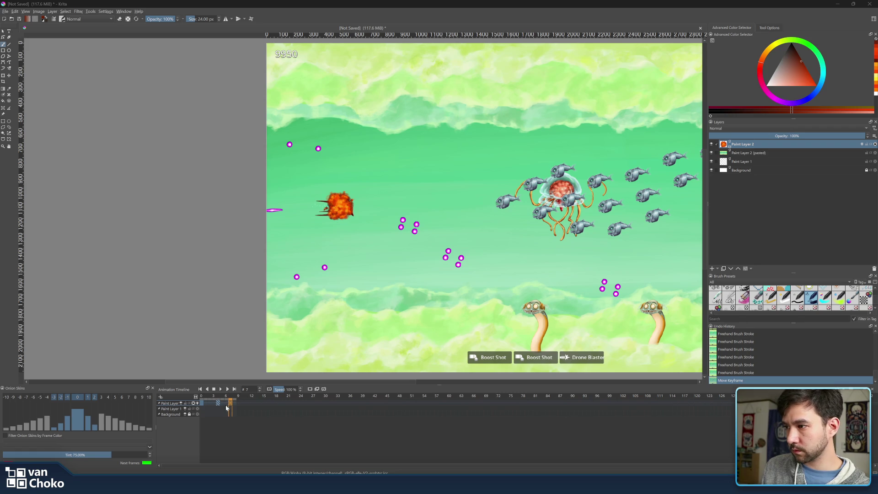
right_click(230, 406)
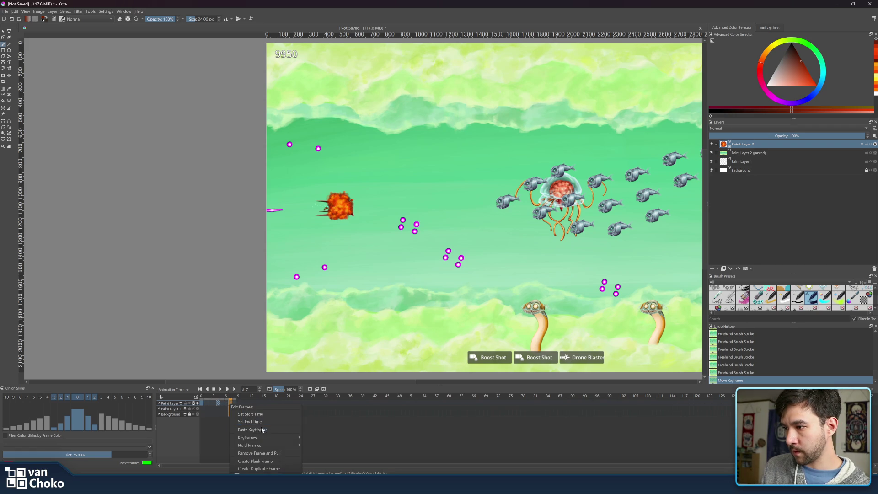
Step: Insert a new keyframe, move it to frame 6, and step onto the next frame
mouse_move(267, 440)
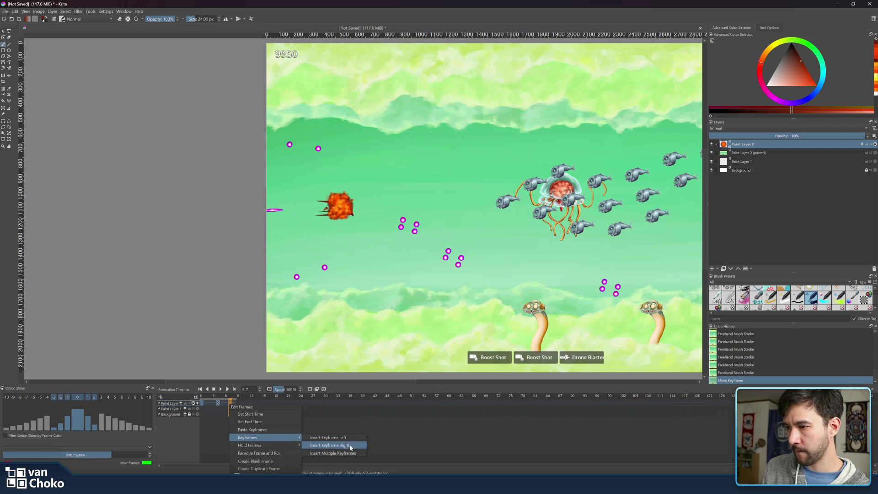
left_click(347, 446)
left_click_drag(234, 404, 233, 404)
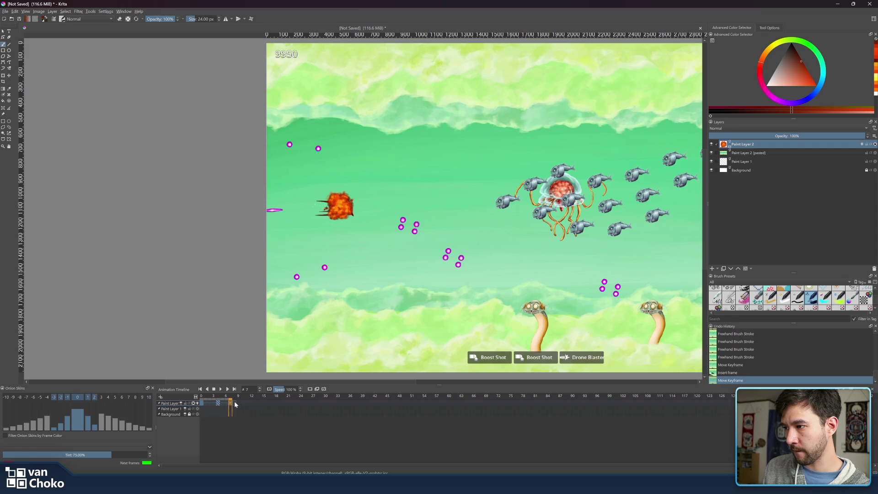
left_click(235, 403)
Step: Paint dark smoke strokes and dabs over the red ship with a larger brush
left_click_drag(336, 198, 349, 197)
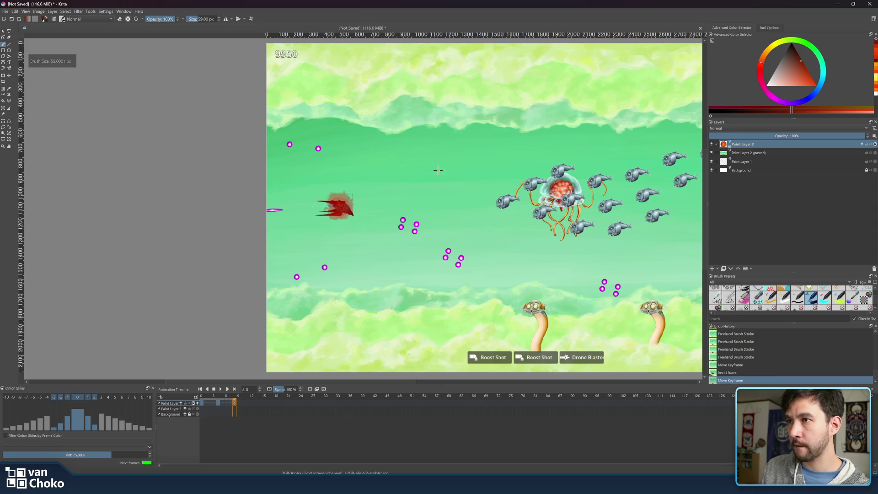
left_click_drag(792, 50, 784, 48)
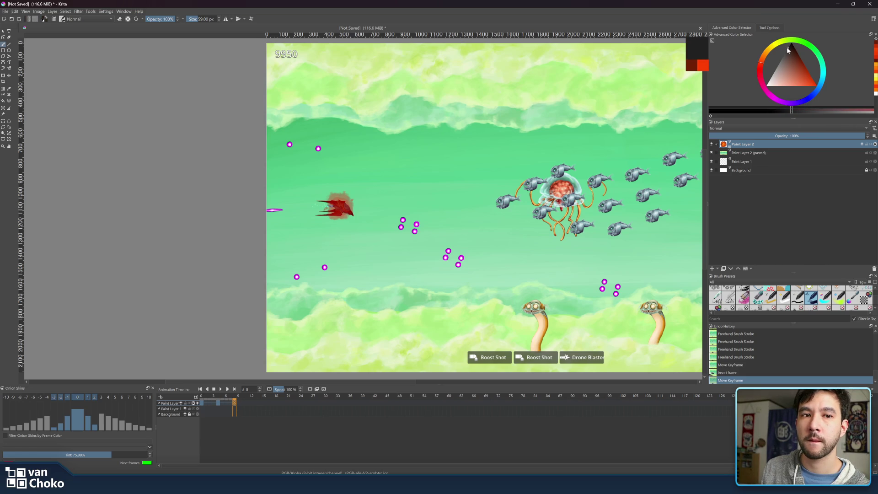
left_click_drag(329, 188, 336, 208)
left_click(335, 202)
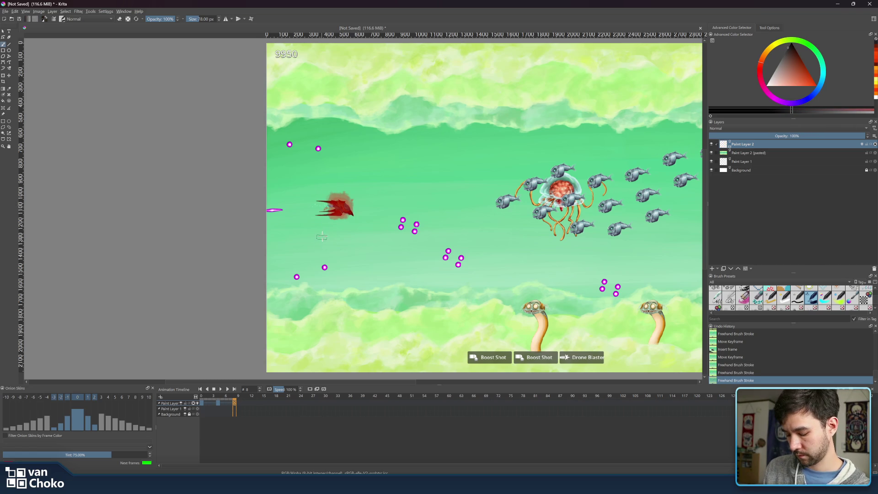
key("shift+space")
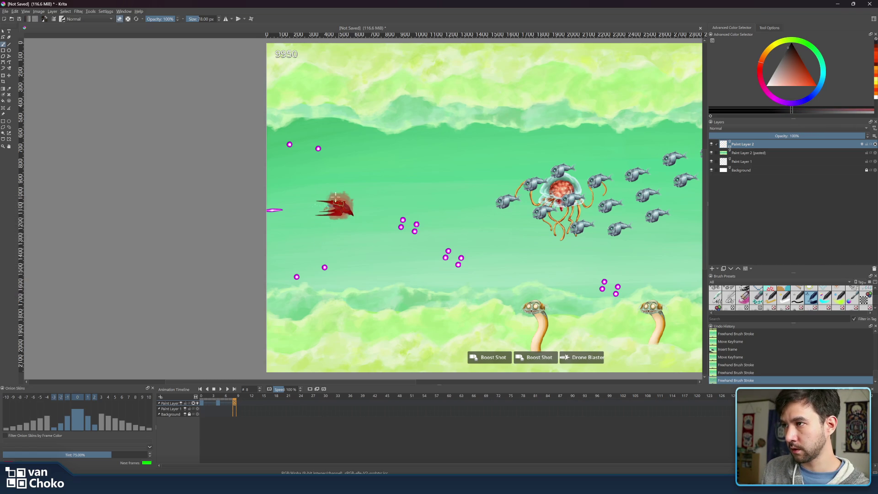
left_click_drag(334, 200, 336, 198)
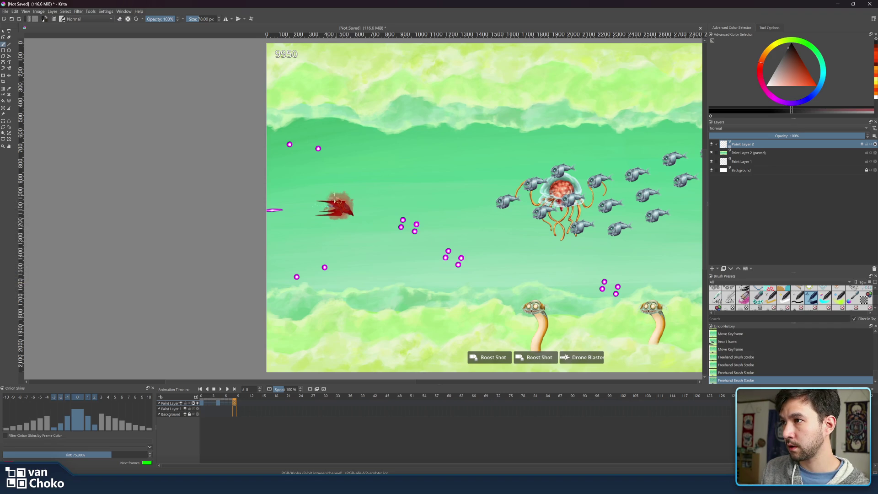
left_click(335, 200)
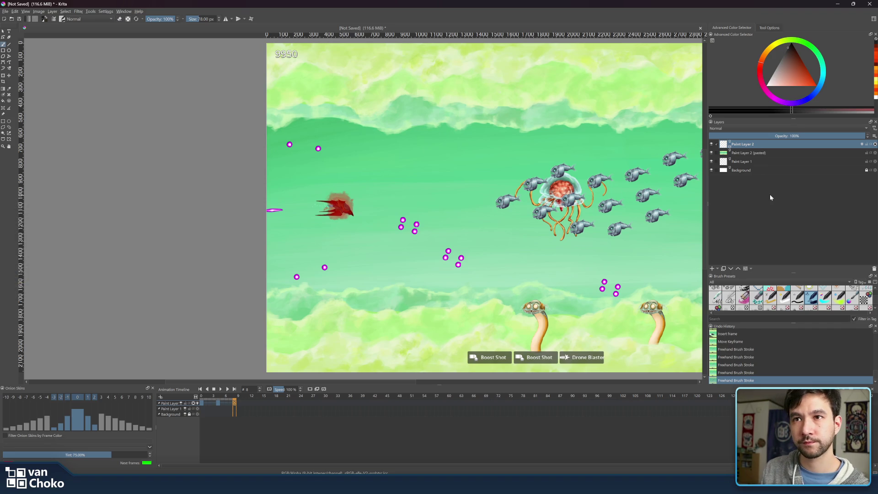
scroll(419, 212, "up", 3)
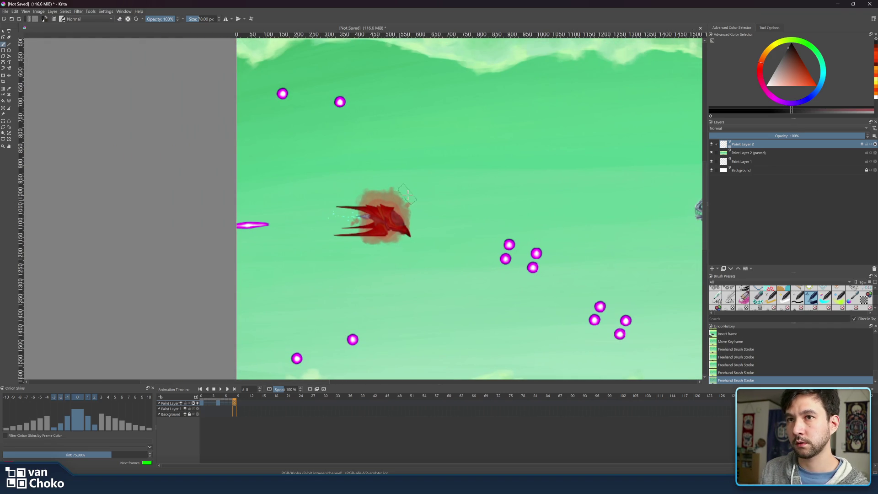
Step: Insert a keyframe after frame 8, then remove the keyframes at frames 9 and 8
right_click(406, 209)
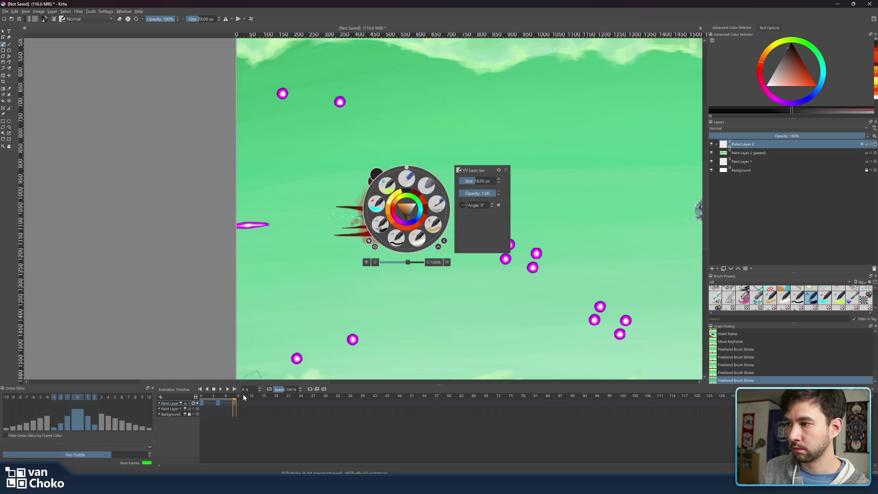
right_click(234, 405)
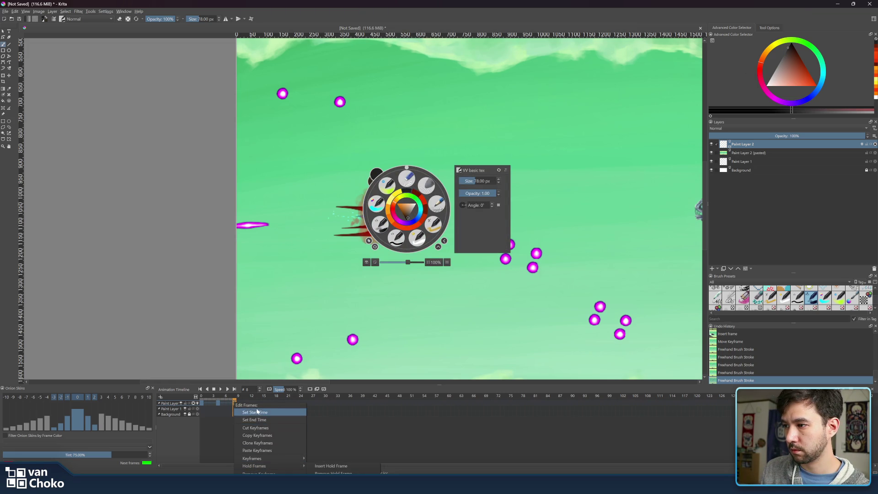
mouse_move(267, 460)
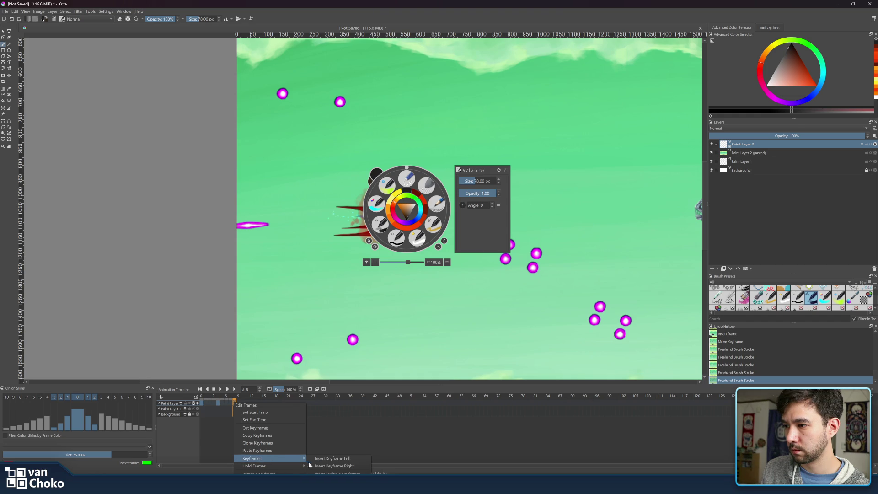
left_click(324, 466)
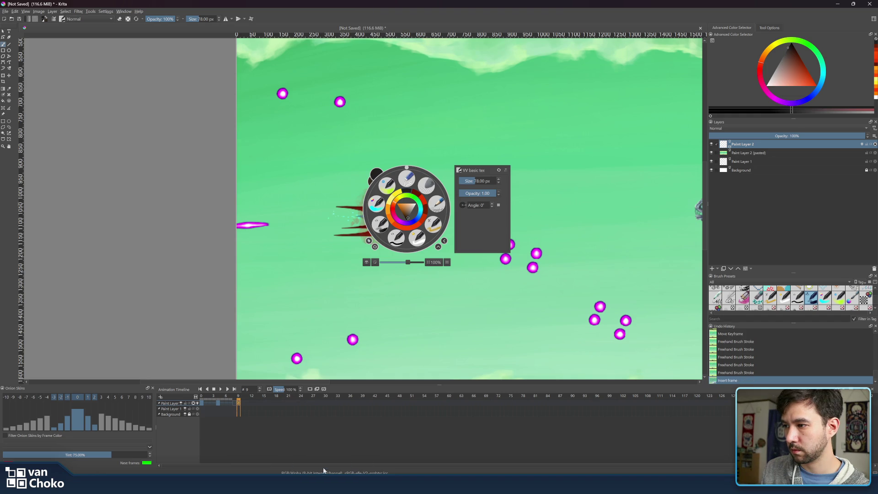
right_click(239, 405)
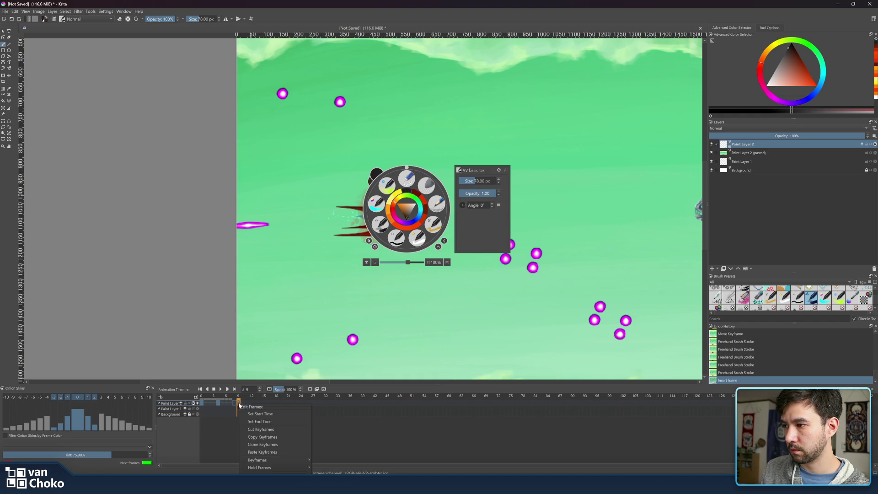
left_click(274, 473)
left_click(232, 404)
right_click(234, 404)
left_click(269, 473)
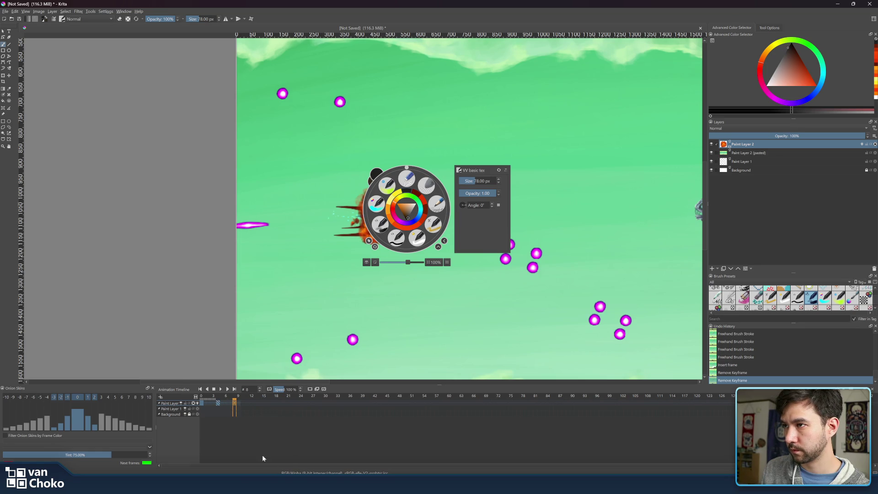
Step: Step back to frame 6 and insert an extra keyframe right after it
left_click(231, 400)
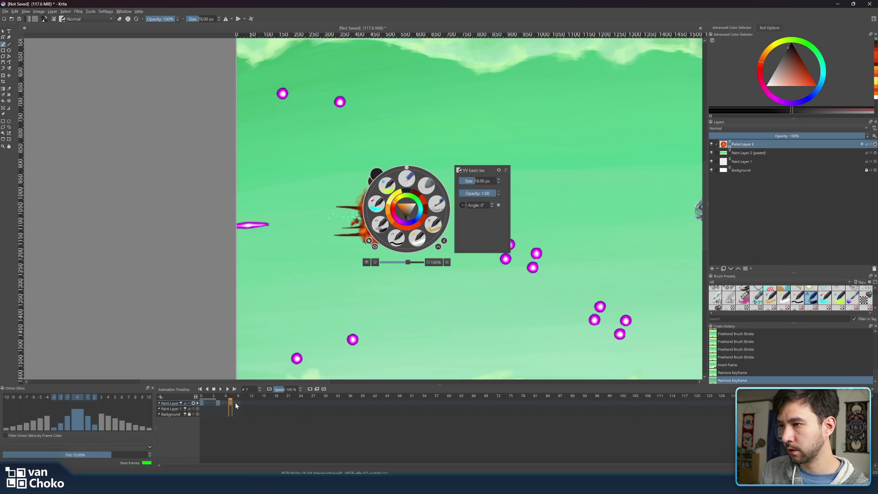
left_click(226, 398)
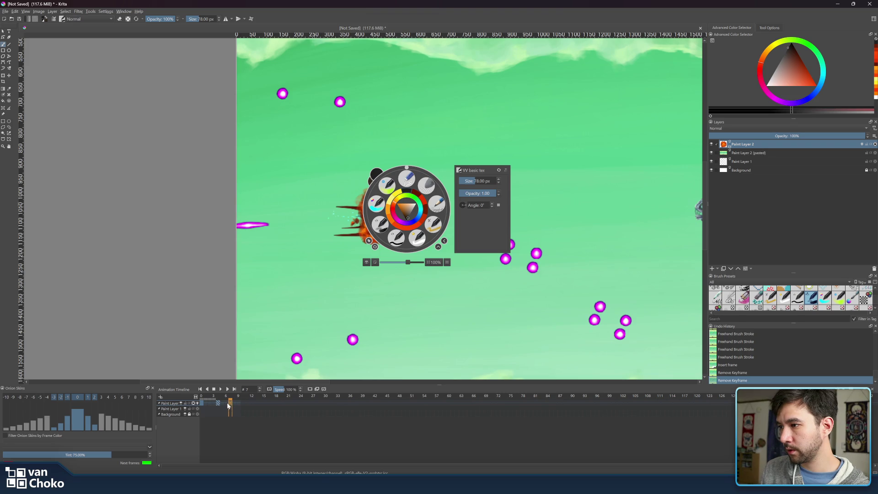
right_click(227, 403)
mouse_move(299, 438)
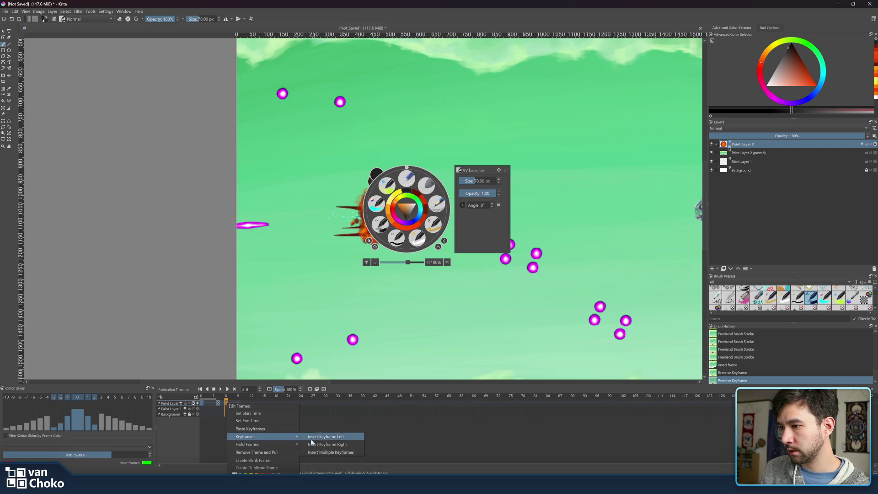
left_click(324, 445)
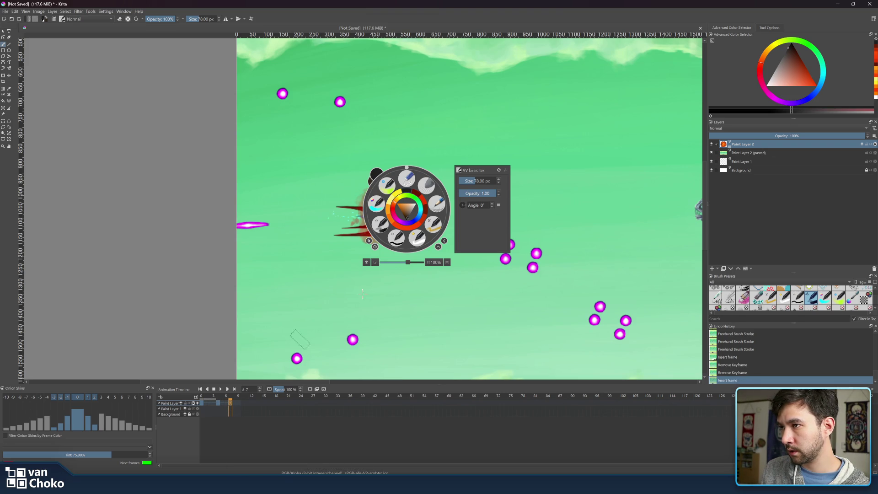
Step: Dab dark grey smoke over the red ship's upper left on frame 7
left_click(379, 275)
left_click(368, 245)
left_click(876, 144)
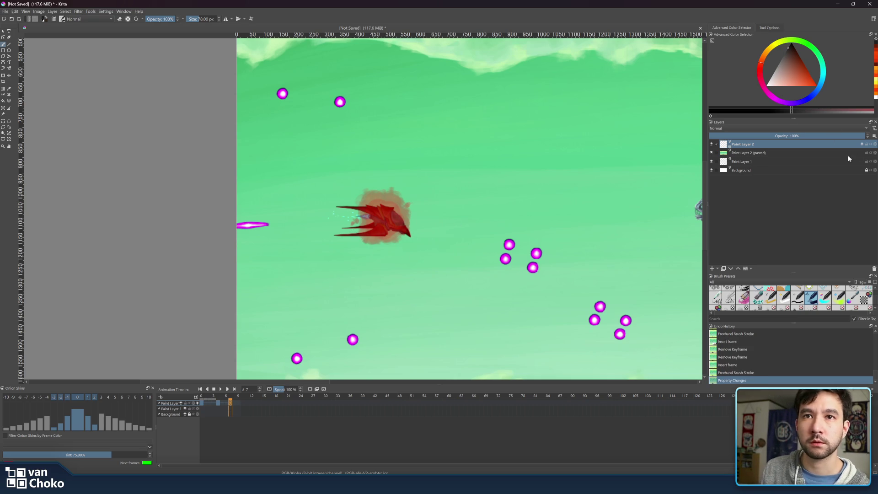
left_click(383, 203)
left_click(381, 211)
left_click(382, 210)
mouse_move(382, 209)
left_mouse_down()
mouse_move(361, 189)
mouse_move(369, 207)
mouse_move(351, 229)
mouse_move(365, 244)
mouse_move(389, 247)
mouse_move(392, 229)
left_mouse_up()
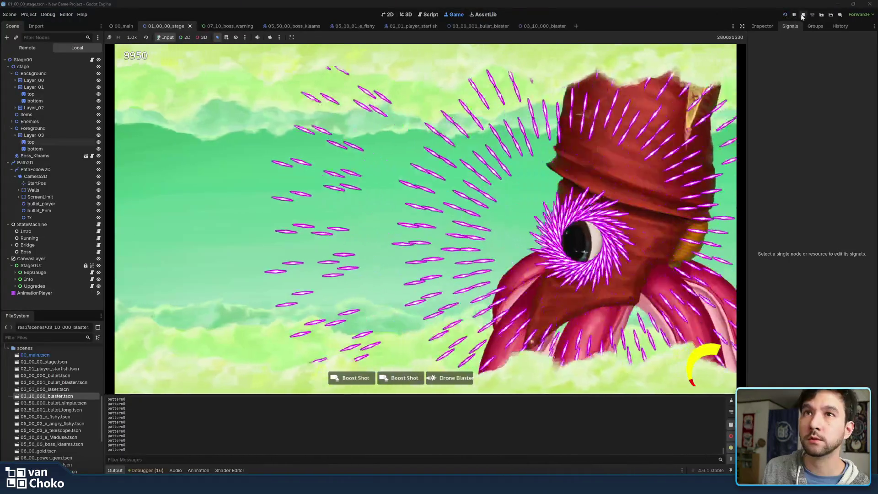
Step: Stop the running Godot game preview and minimize the Godot editor
left_click(803, 15)
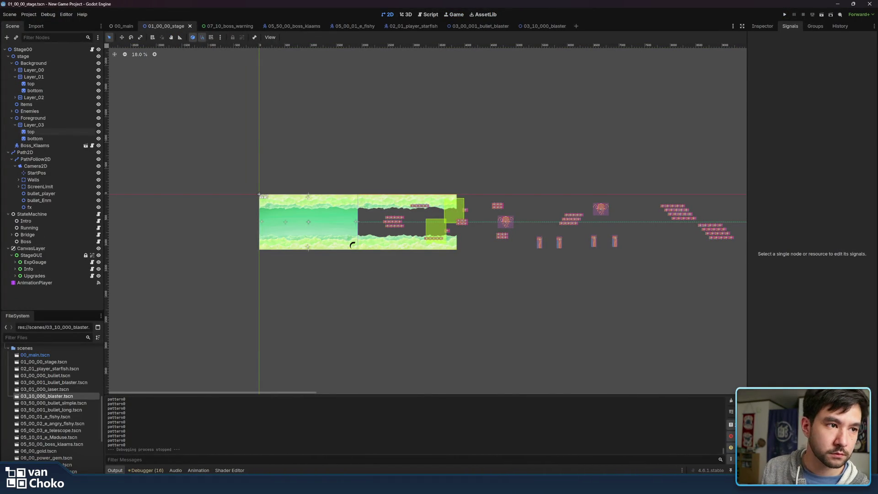
left_click(837, 4)
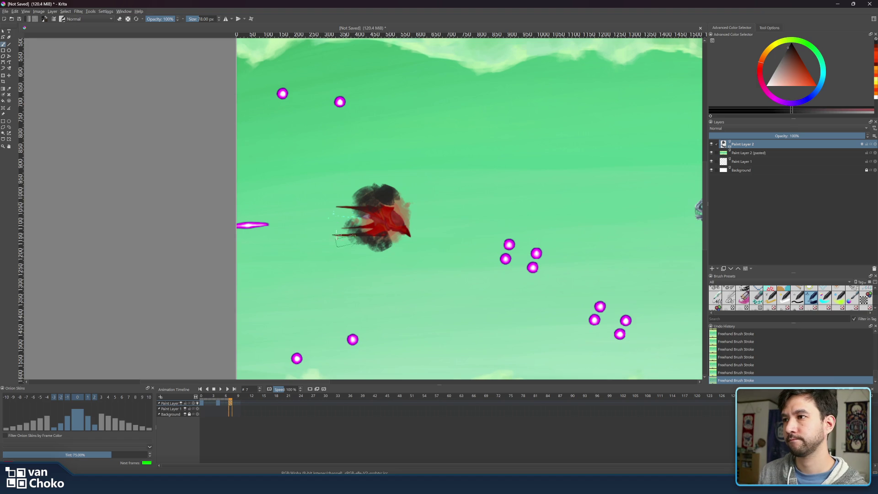
Step: Paint dark smoke around the cloud's left and bottom, then erase through it around the ship's lower part with a smaller eraser
mouse_move(360, 197)
left_mouse_down()
mouse_move(346, 226)
mouse_move(354, 247)
mouse_move(392, 239)
mouse_move(406, 225)
mouse_move(404, 210)
mouse_move(389, 207)
mouse_move(366, 225)
mouse_move(395, 222)
mouse_move(372, 197)
mouse_move(366, 225)
mouse_move(359, 202)
left_mouse_up()
key("e")
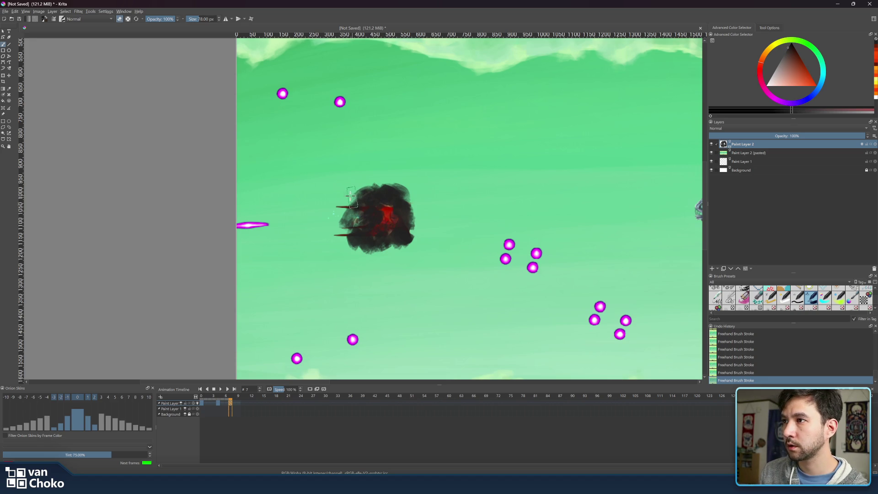
key("bracketleft")
key("bracketleft")
key("bracketleft")
key("bracketleft")
key("bracketleft")
mouse_move(360, 209)
left_mouse_down()
mouse_move(377, 209)
mouse_move(360, 233)
left_mouse_up()
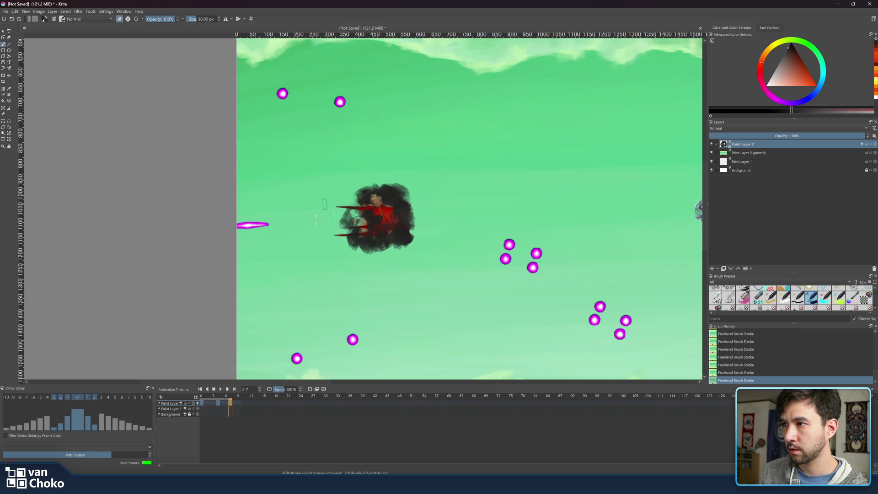
mouse_move(373, 202)
left_mouse_down()
mouse_move(344, 235)
mouse_move(366, 244)
mouse_move(353, 251)
mouse_move(383, 247)
left_mouse_up()
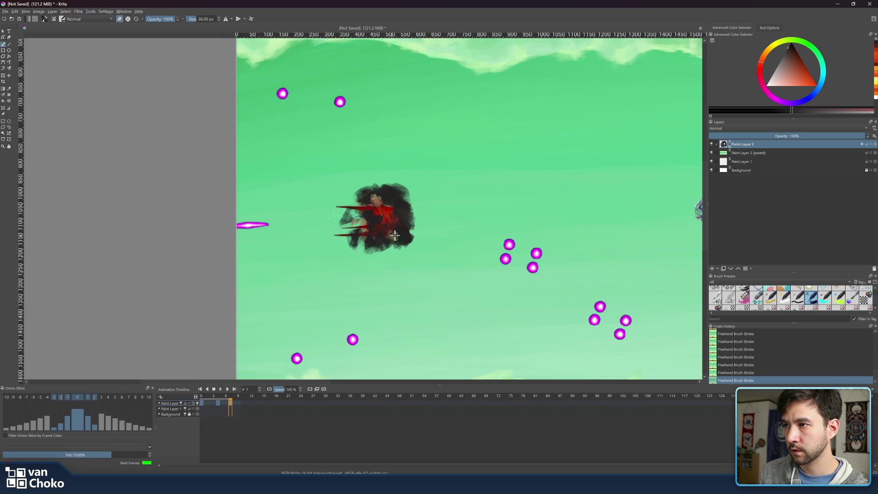
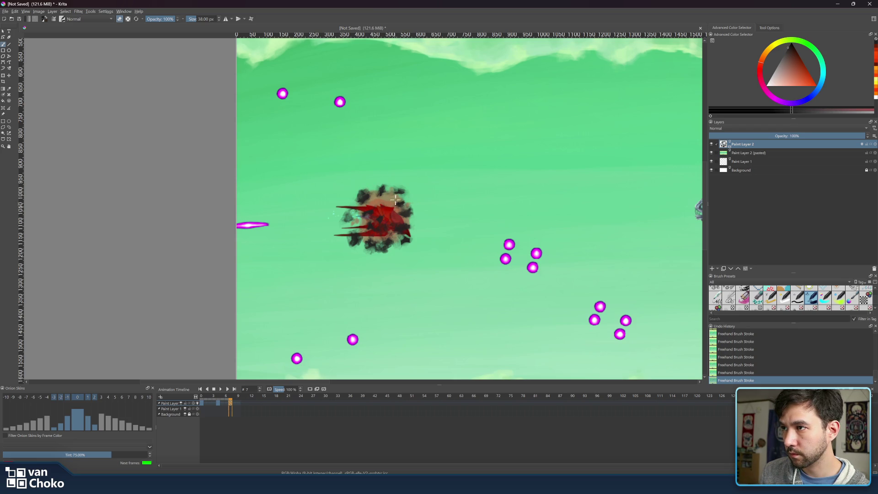
Step: Turn off the eraser and pick a dark red with a 16 px brush
key("e")
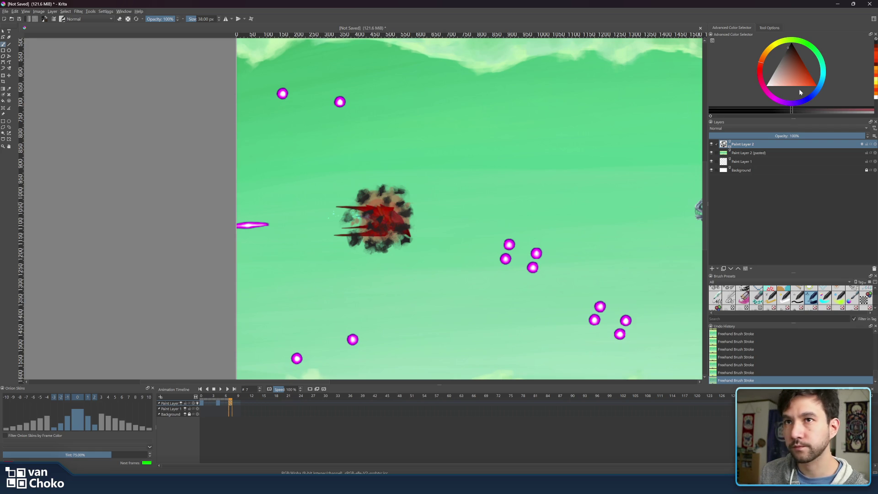
left_click(817, 85)
key("bracketleft")
key("bracketleft")
left_click_drag(405, 196, 400, 203, "shift")
left_click(808, 71)
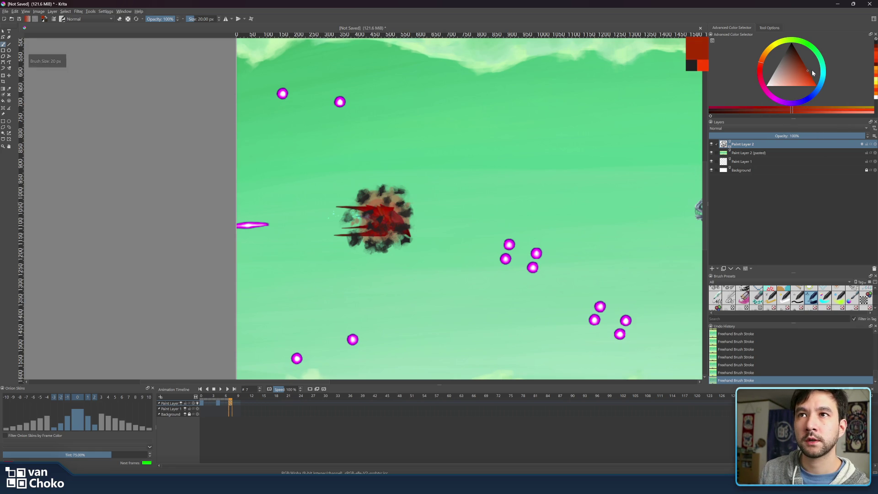
left_click_drag(409, 211, 406, 213, "shift")
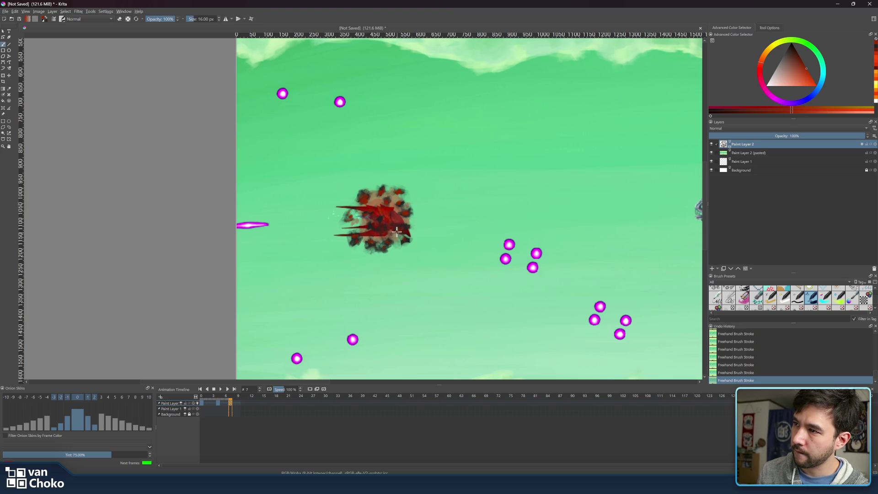
Step: Switch the paint colour to a bright orange and hide the green pasted backdrop layer
left_click(767, 59)
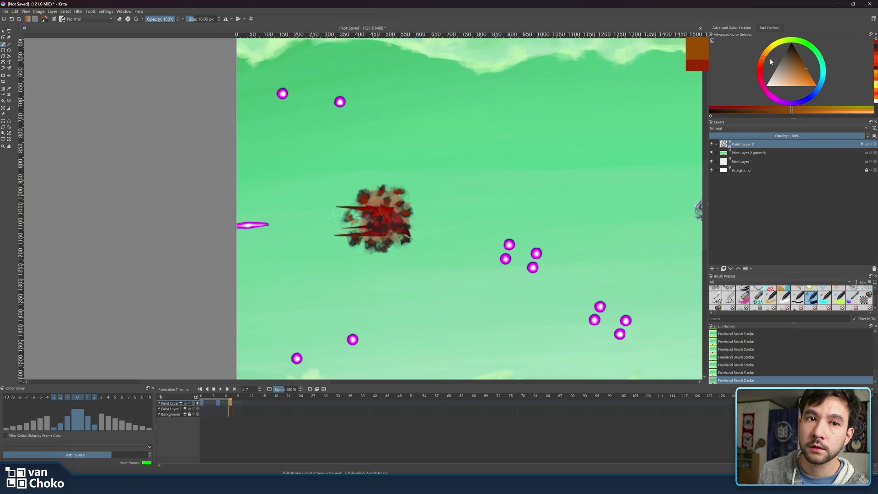
left_click_drag(809, 81, 817, 86)
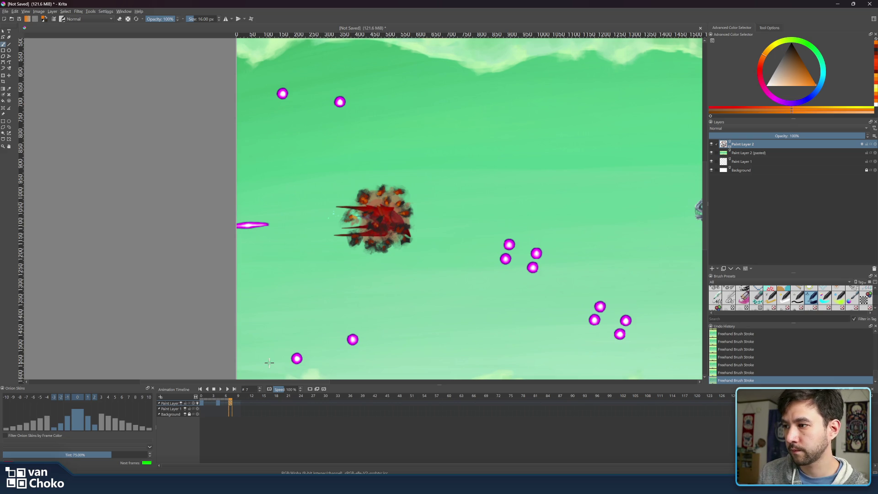
left_click(711, 153)
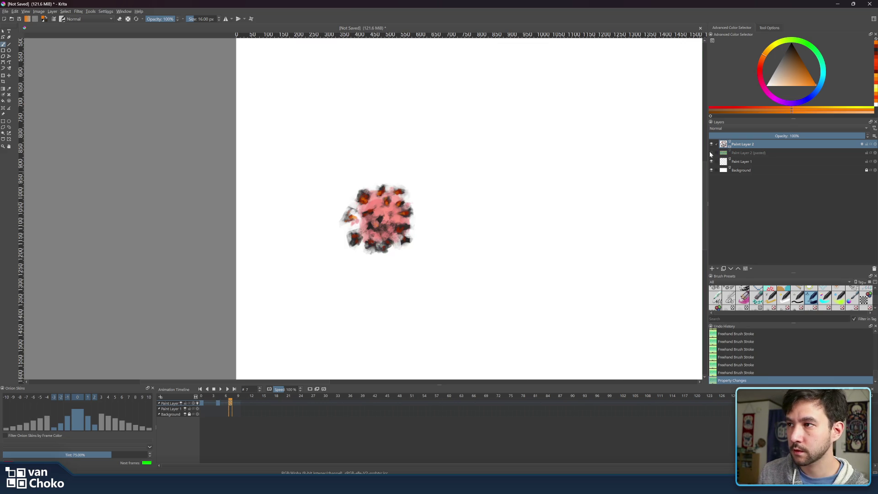
Step: Dab a line of orange fire touches and one dark dab onto the explosion
left_click(379, 213)
left_click(378, 215)
left_click(376, 217)
left_click(374, 219)
left_click(372, 221)
left_click(369, 224)
left_click(372, 222)
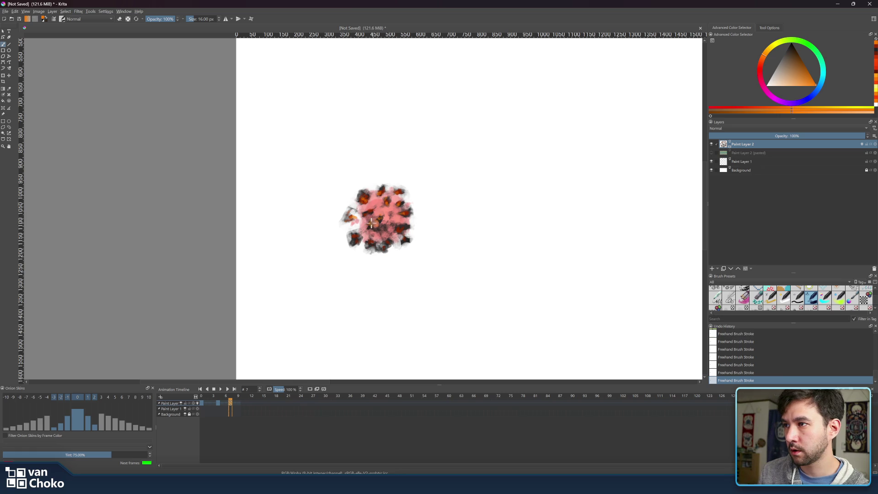
left_click(370, 225)
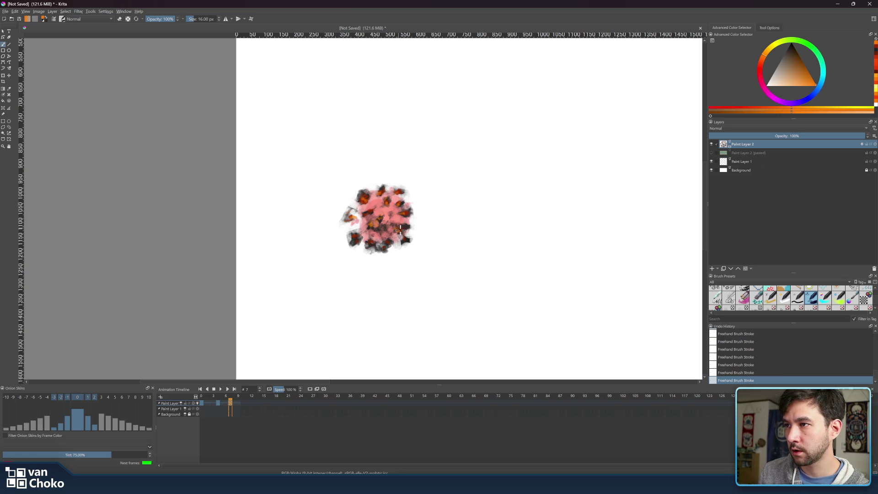
left_click(399, 231)
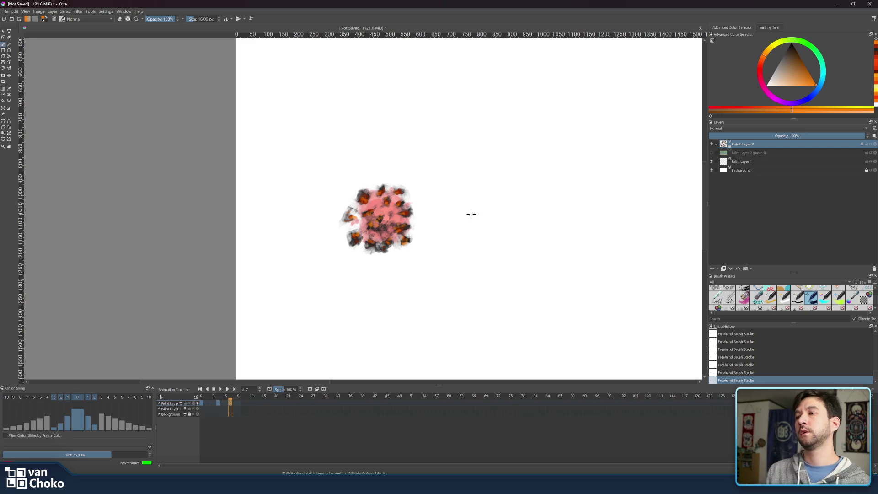
Step: Play the explosion animation and scrub the timeline to a later frame
left_click(220, 390)
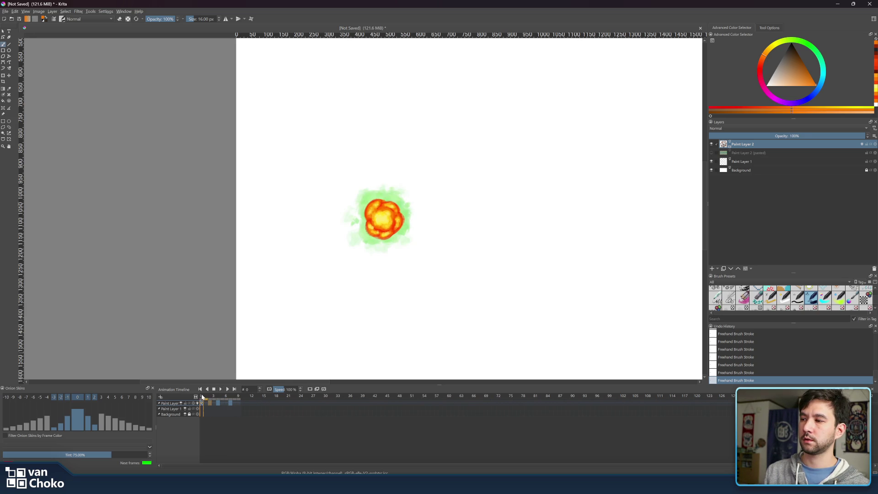
left_click_drag(205, 395, 234, 399)
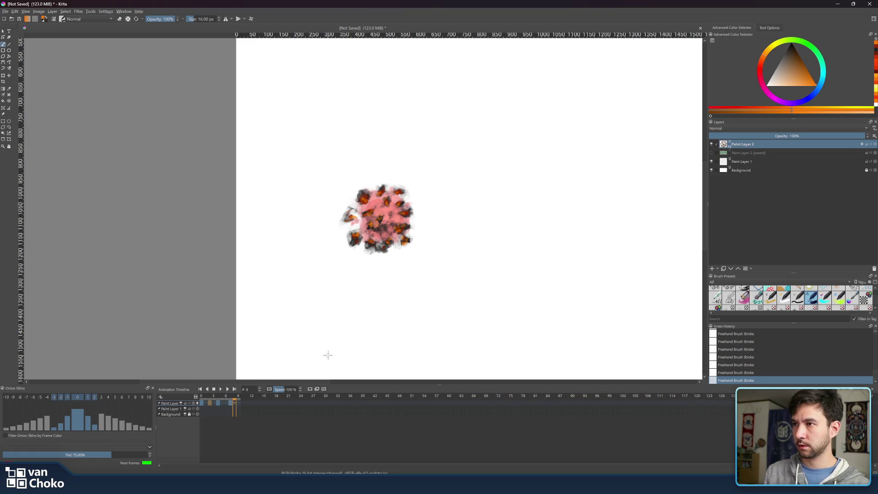
scroll(398, 240, "up", 3)
Step: Pick a deep red paint colour and enlarge the brush to 24 px
scroll(398, 240, "down", 1)
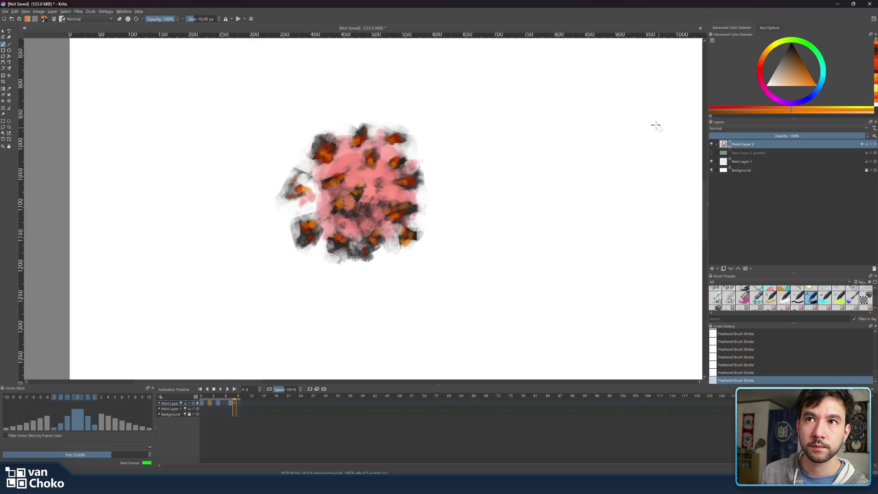
left_click(762, 64)
left_click_drag(798, 66, 806, 54)
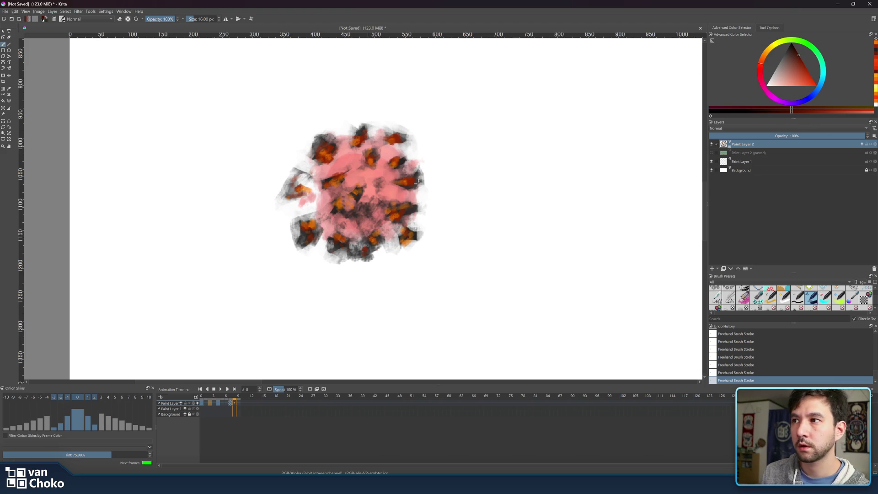
key("bracketright")
key("bracketright")
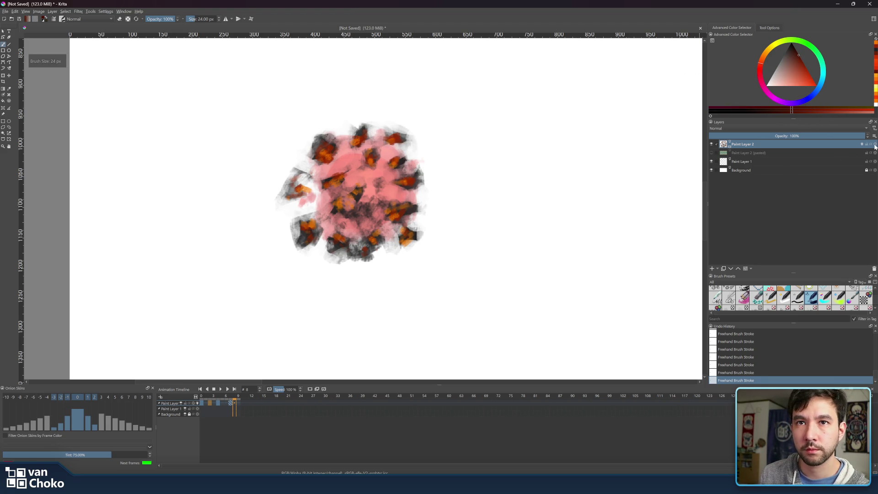
left_click(875, 145)
Step: Paint dark red strokes over the explosion's top and right, then check the neighbouring frame
mouse_move(398, 185)
left_mouse_down()
mouse_move(421, 176)
mouse_move(414, 186)
mouse_move(398, 177)
mouse_move(399, 160)
left_mouse_up()
mouse_move(361, 135)
left_mouse_down()
mouse_move(366, 123)
mouse_move(316, 147)
mouse_move(312, 158)
mouse_move(333, 146)
mouse_move(301, 173)
left_mouse_up()
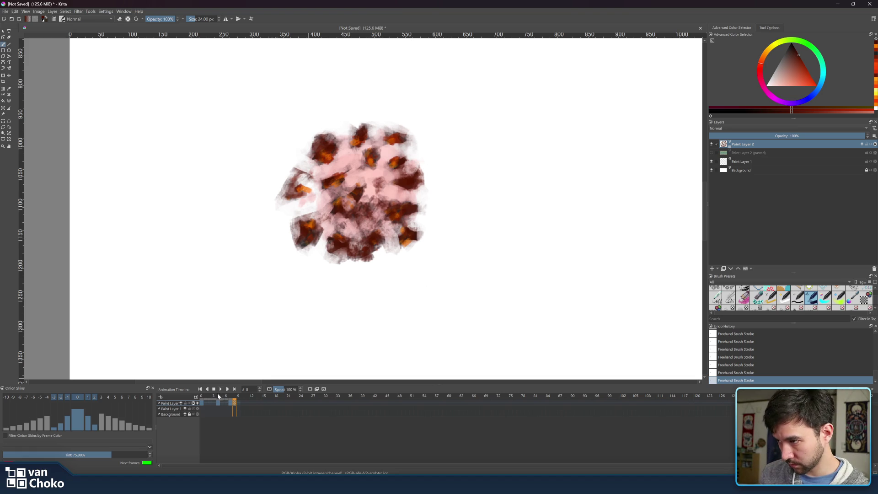
left_click(232, 403)
Step: Remove the keyframe at frame 7 in the Animation Timeline
left_click(234, 403)
right_click(230, 403)
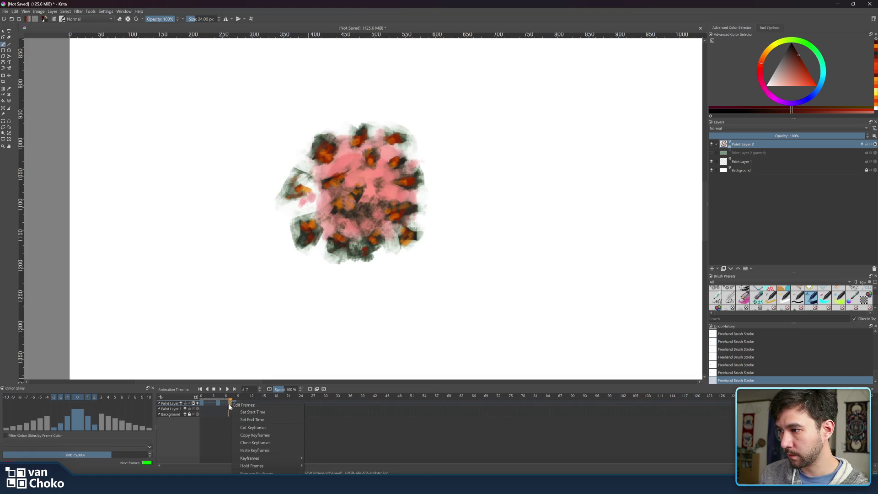
mouse_move(273, 460)
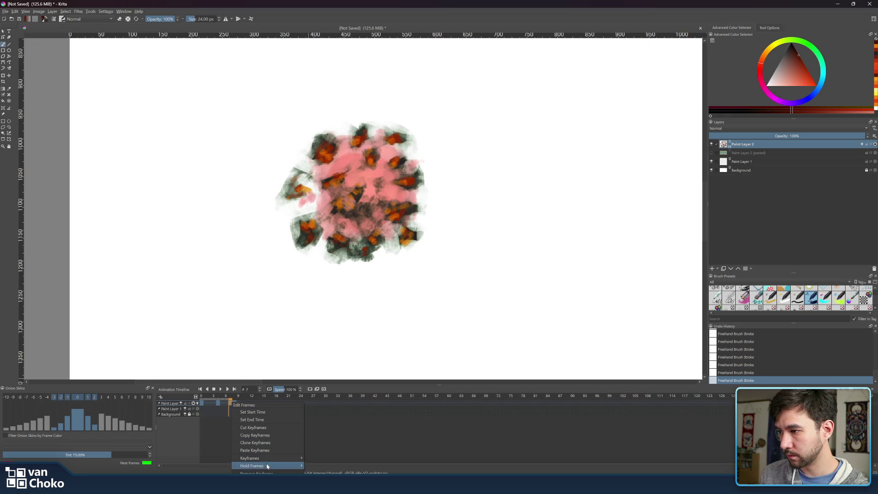
left_click(257, 473)
left_click(234, 403)
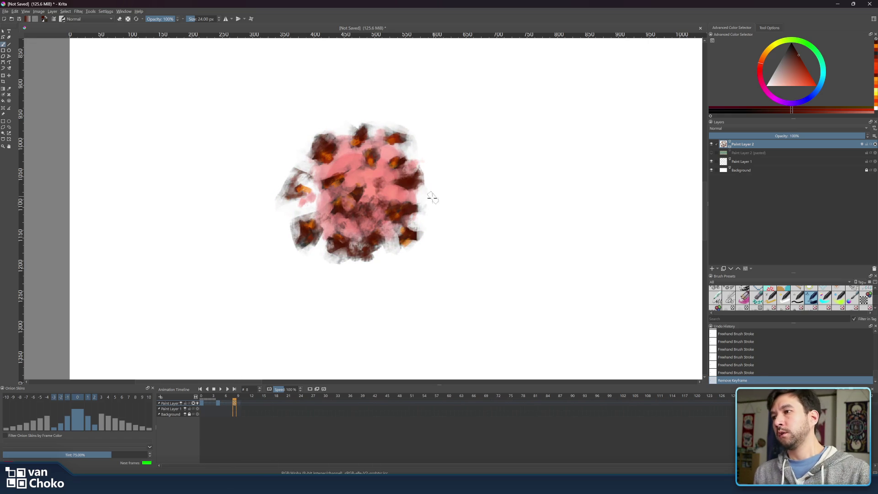
Step: Erase some smoke at the blob's left edge and turn off the pink overlay
key("e")
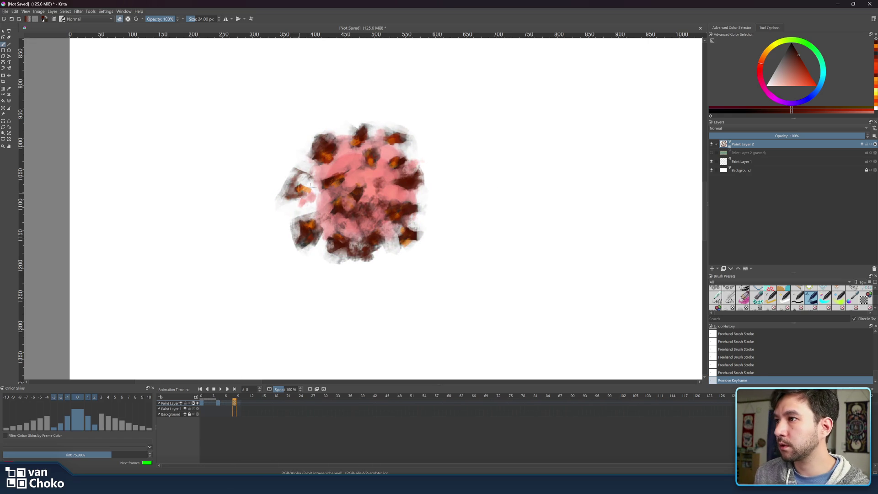
key("ctrl")
mouse_move(313, 204)
left_mouse_down()
mouse_move(300, 221)
mouse_move(311, 210)
mouse_move(270, 203)
mouse_move(306, 164)
left_mouse_up()
left_click(197, 404)
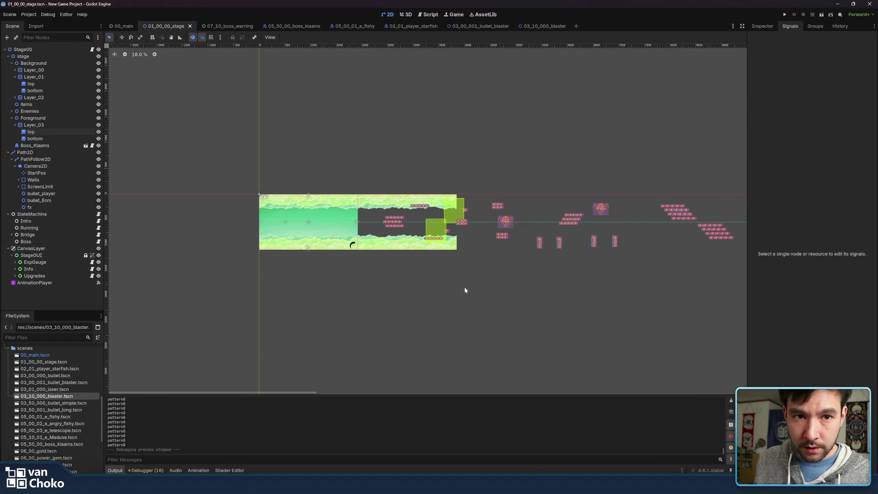
Step: Scroll the view to the left
scroll(465, 290, "left", 3)
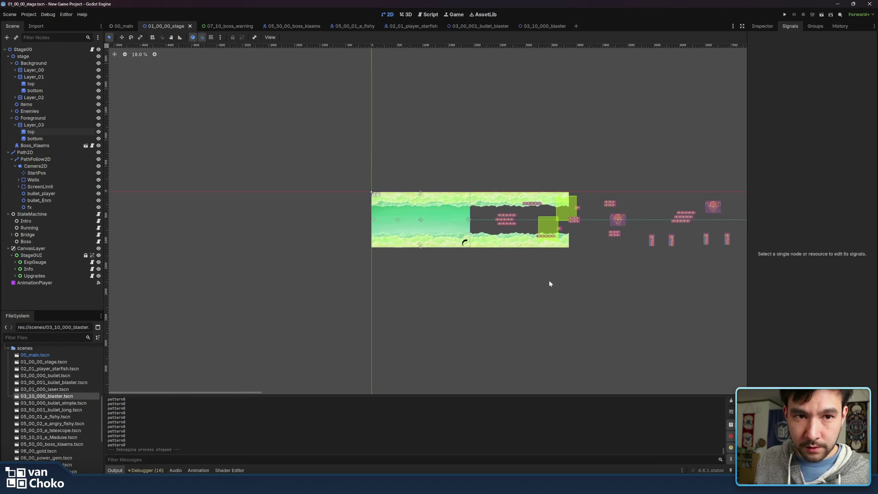
Step: Zoom and pan over the stage background, then run the project to launch the game
scroll(475, 253, "up", 6)
scroll(506, 180, "up", 10)
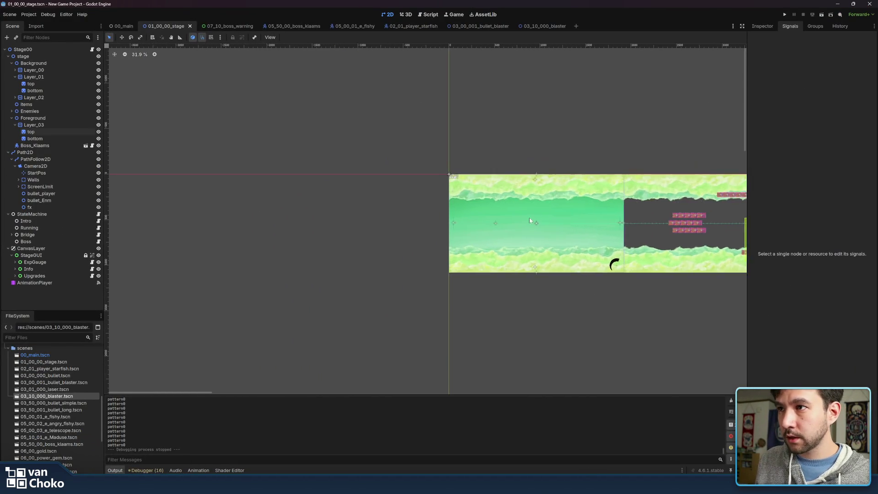
mouse_move(473, 181)
left_mouse_down()
mouse_move(609, 202)
mouse_move(554, 188)
left_mouse_up()
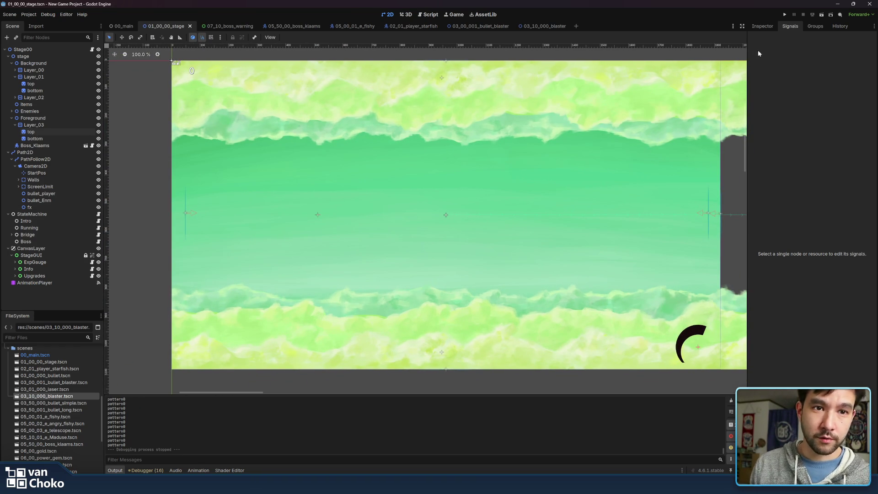
left_click(785, 16)
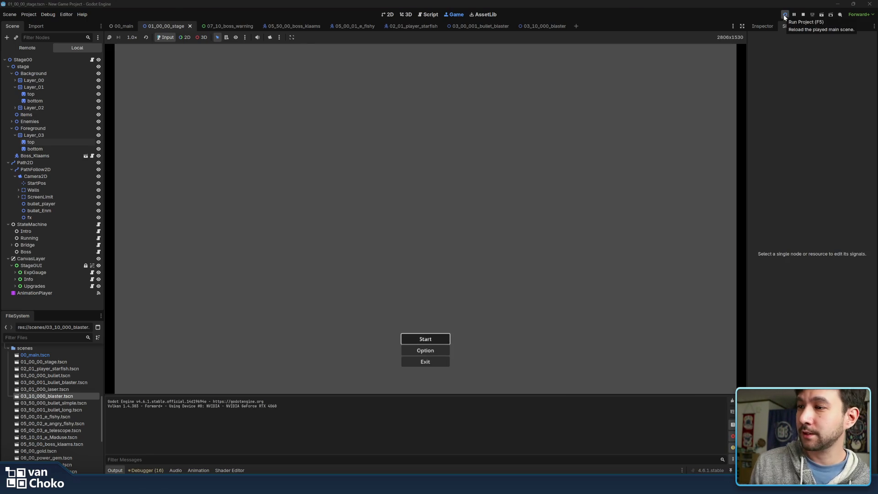
Step: Start the first stage and weave through the first fish swarm while firing
key("Return")
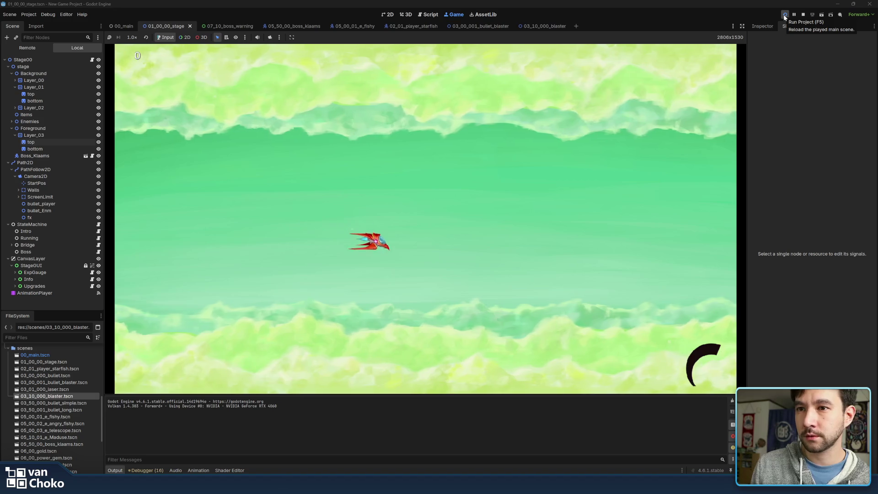
key("Right")
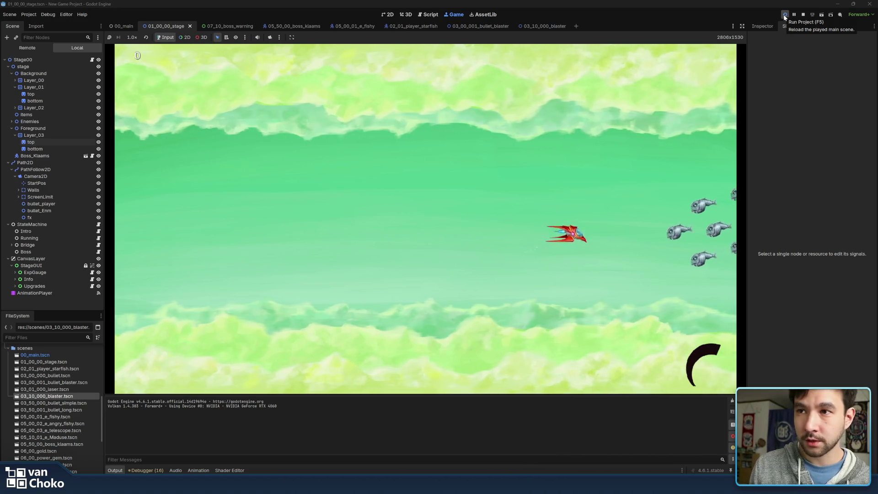
key("Up")
key("Left")
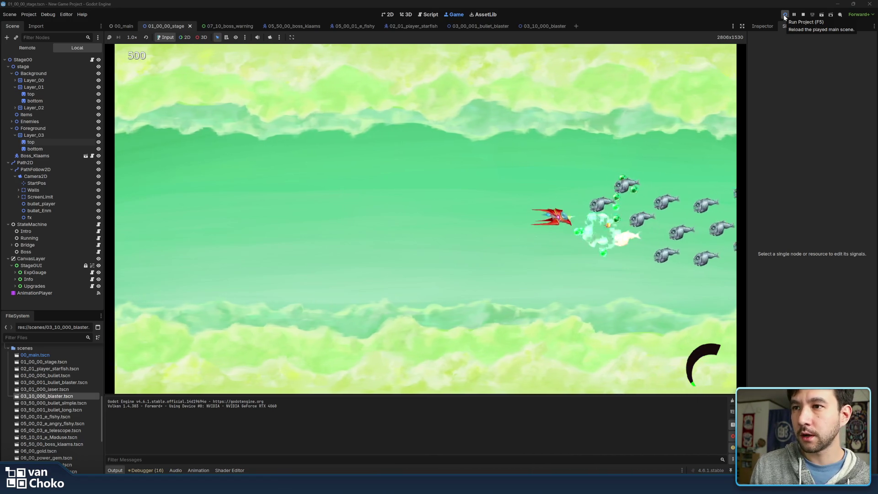
key("Down")
key("Up")
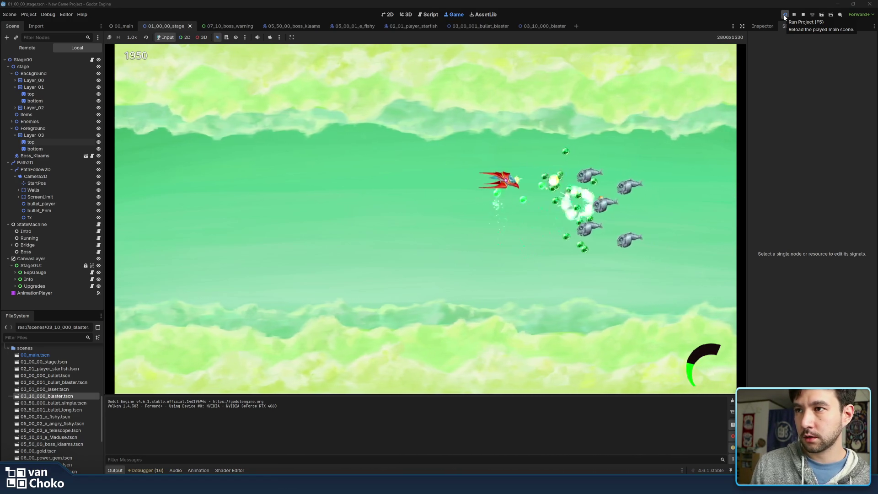
key("Down")
key("Up")
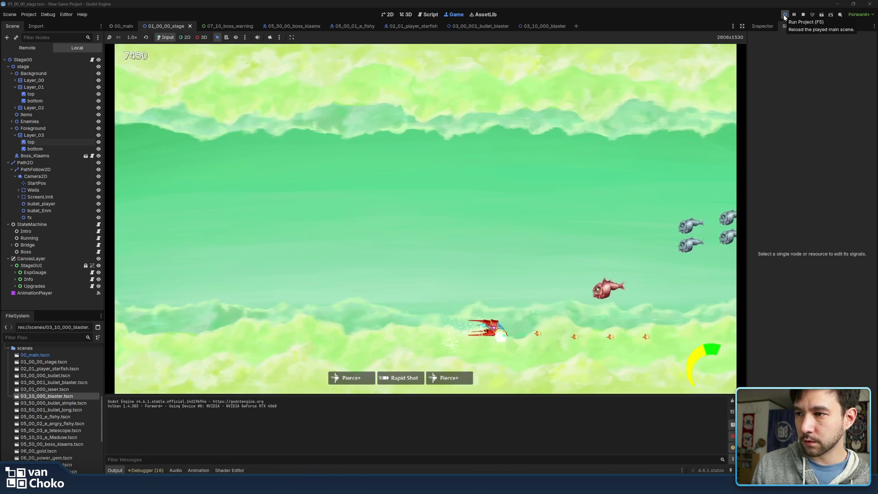
Step: Bring the ship up and destroy approaching fish as the jellyfish boss arrives
key("Up")
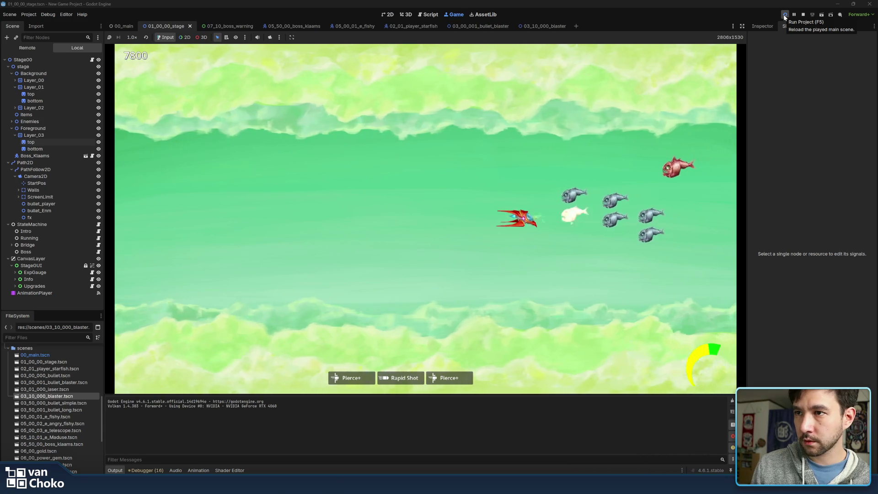
key("Left")
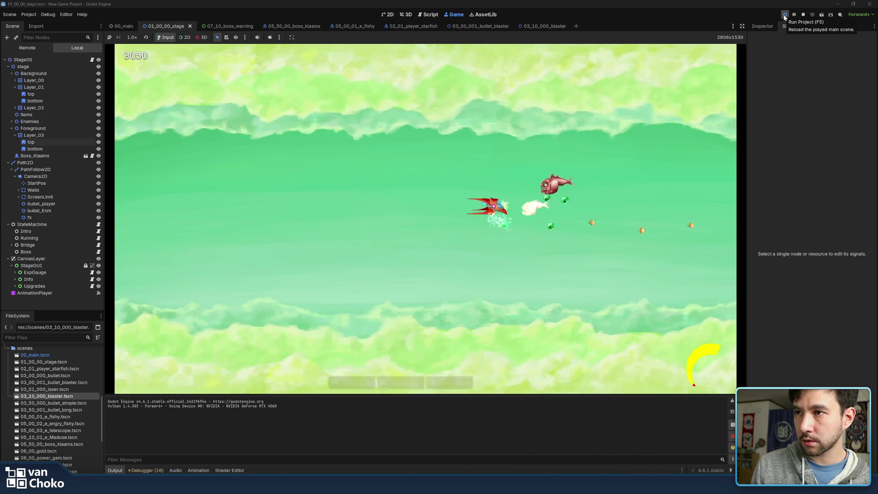
key("Up")
key("Right")
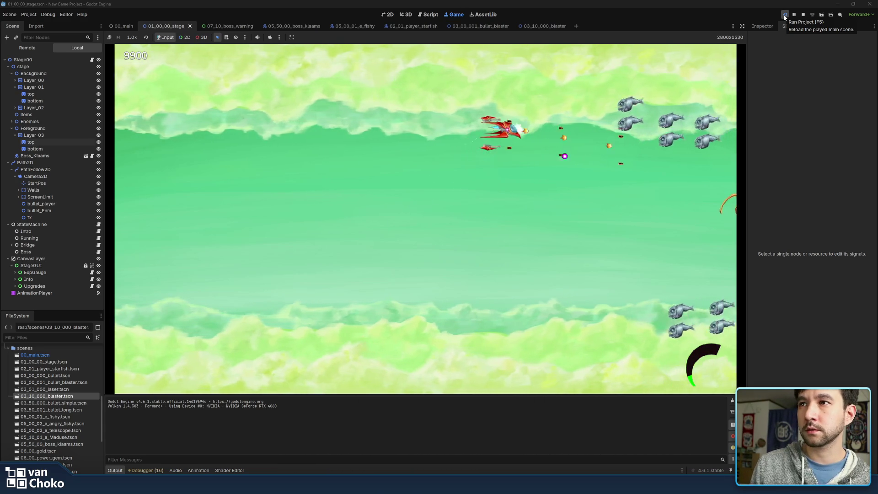
key("Down")
key("Left")
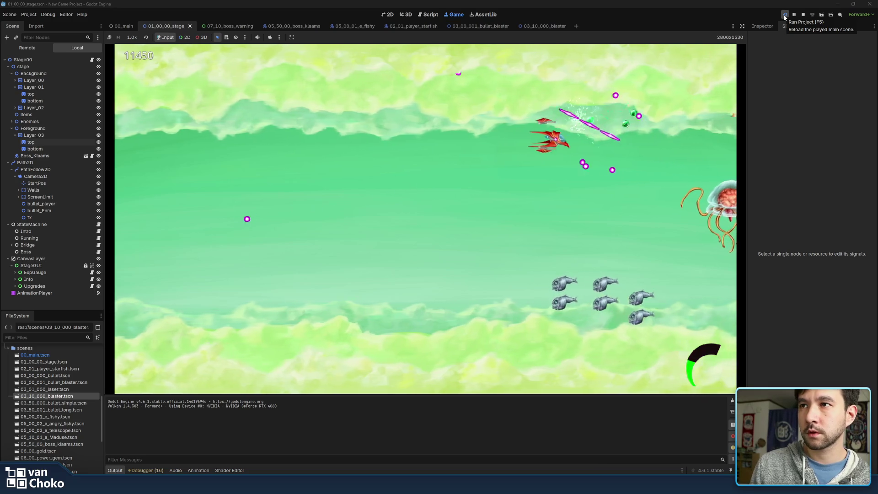
Step: Dodge the boss's shots in the lower left while continuing to shoot
key("Down")
key("Left")
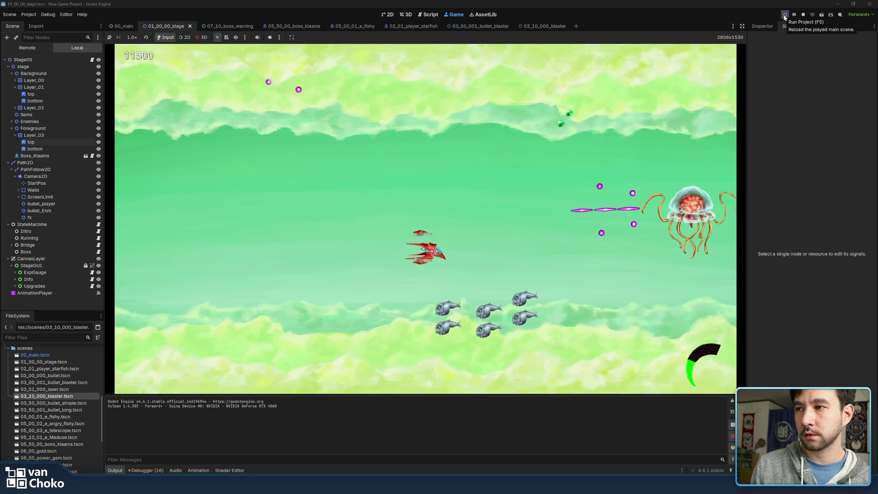
key("Down")
key("Left")
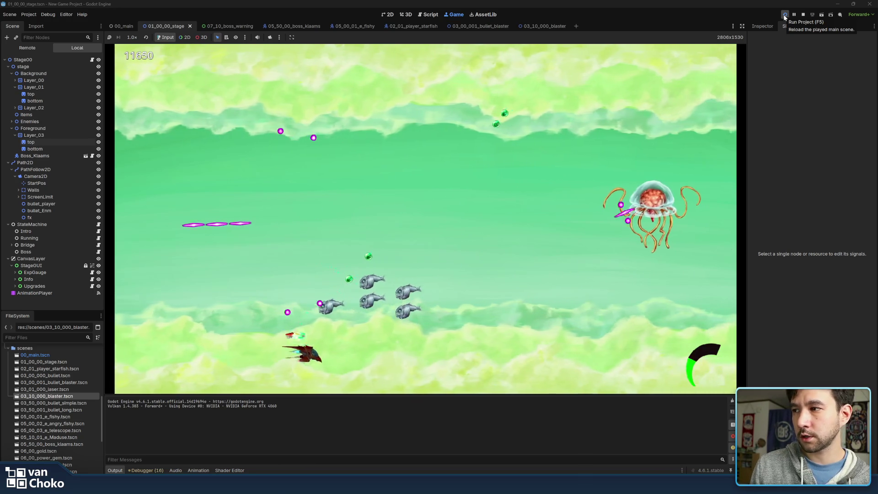
key("Up")
key("Left")
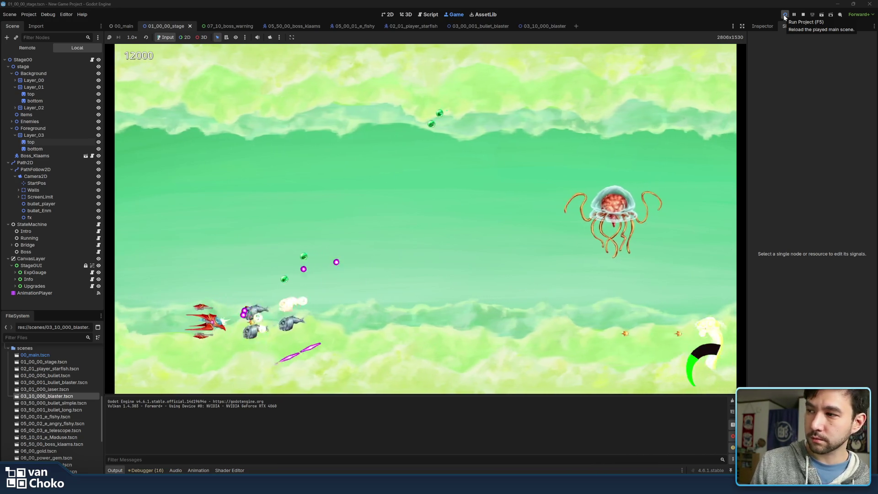
key("Down")
Step: Steer up-right, then down-right toward the bottom while firing at fish
key("Right")
key("Up")
key("Up")
key("Right")
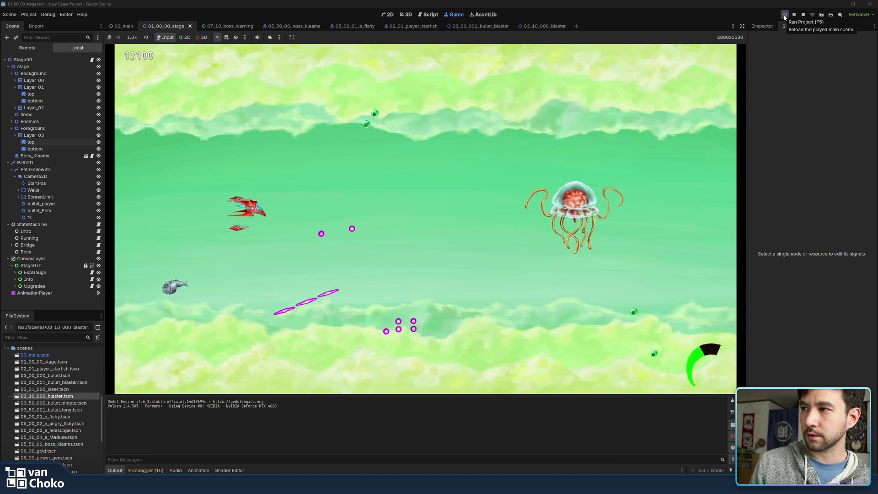
key("Down")
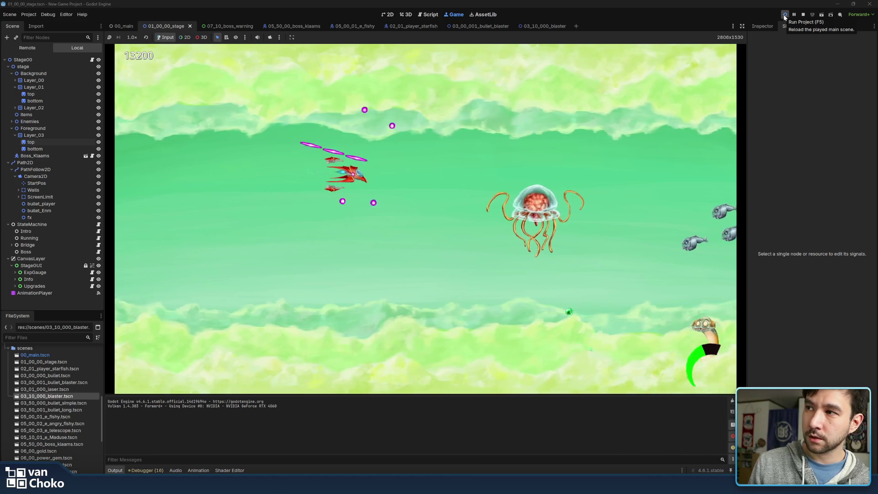
key("Right")
key("Down")
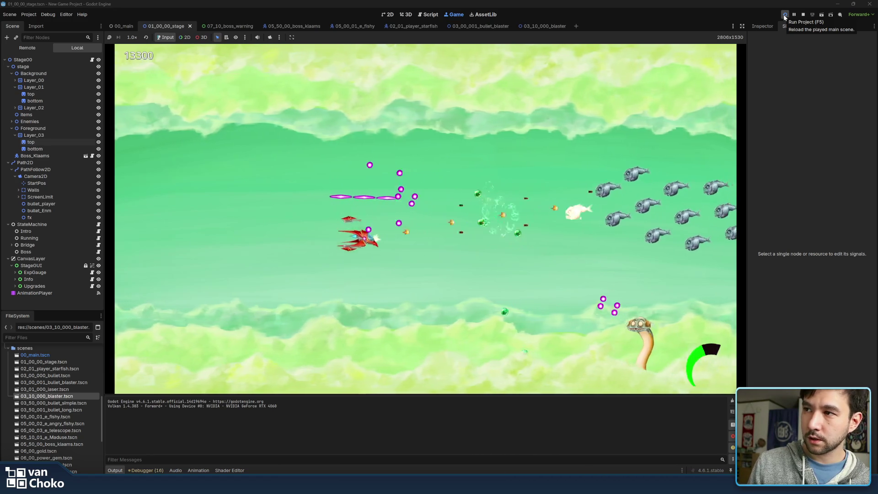
key("Right")
Step: Push up-left into the fish swarm to earn an upgrade choice, then dive bottom-right
key("Left")
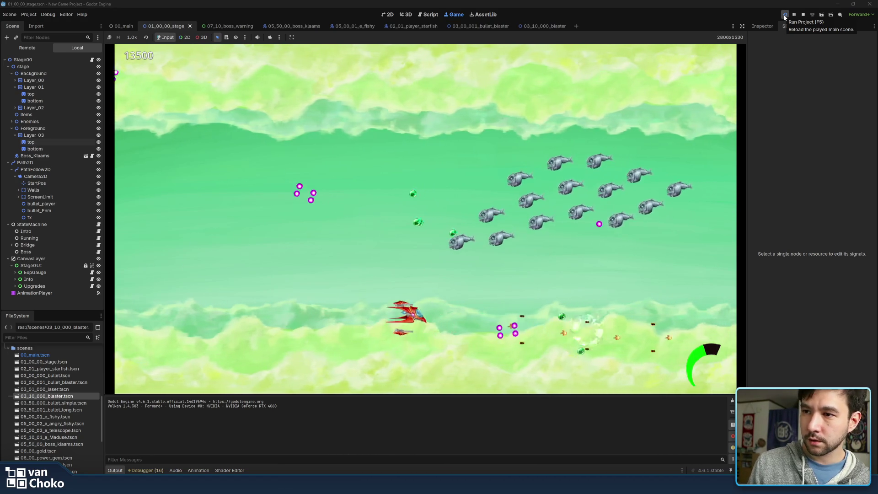
key("Up")
key("Up")
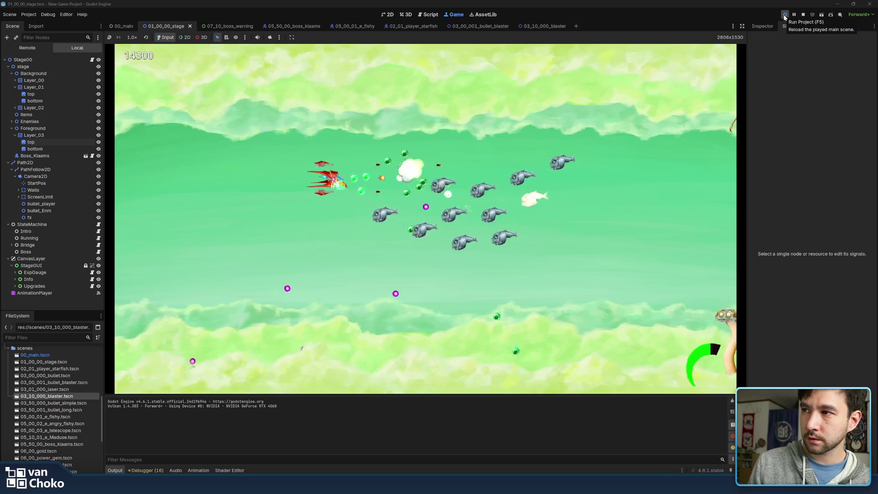
key("Left")
key("Up")
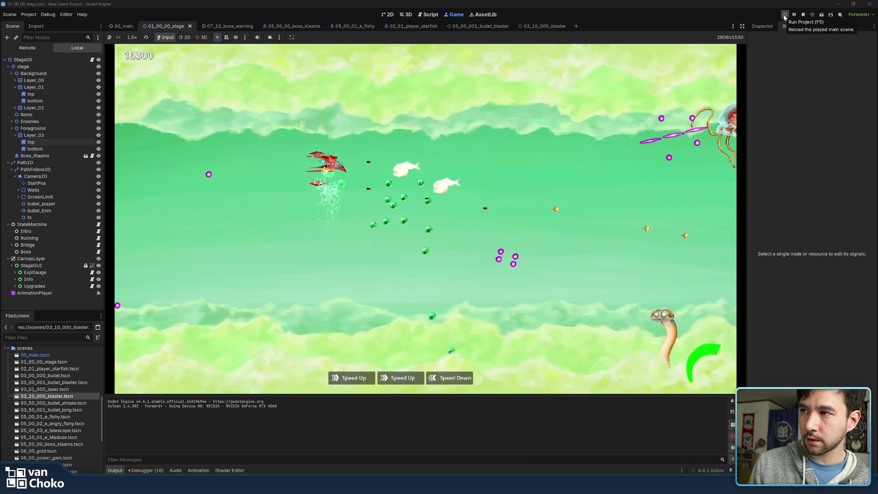
key("Right")
key("Down")
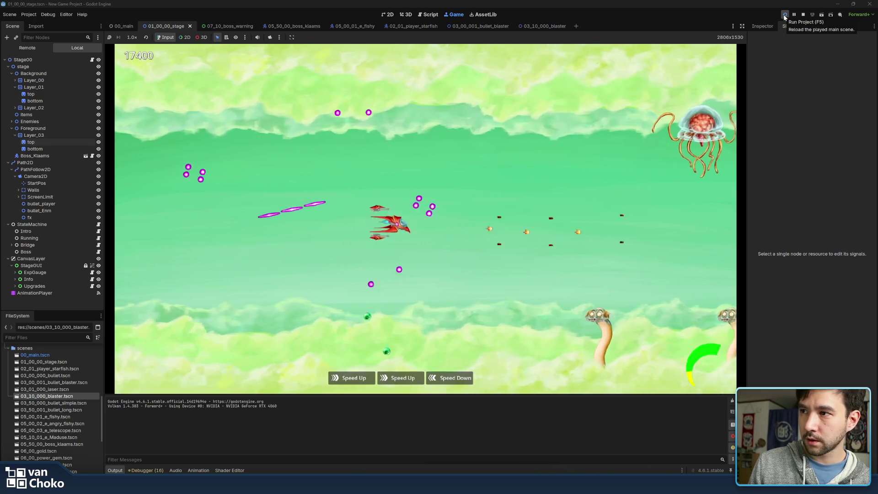
key("Right")
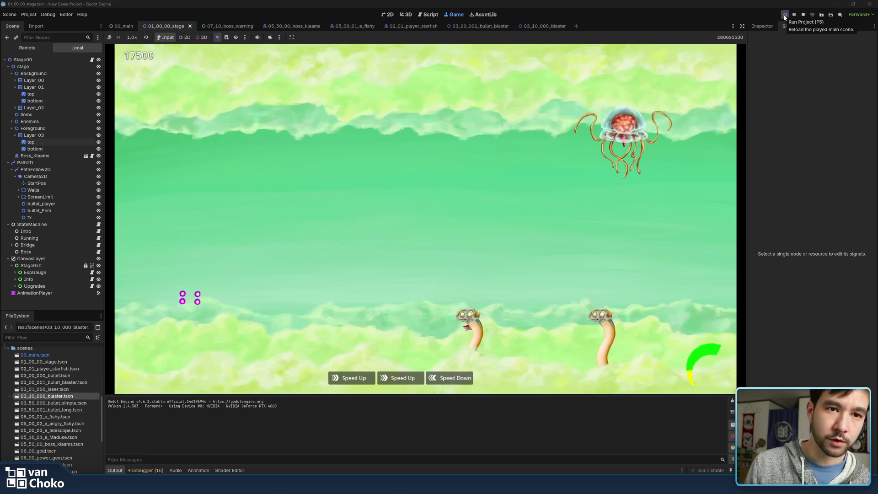
Step: Restart the game, start the first stage, and steer the ship through the opening fish swarm while firing
left_click(787, 15)
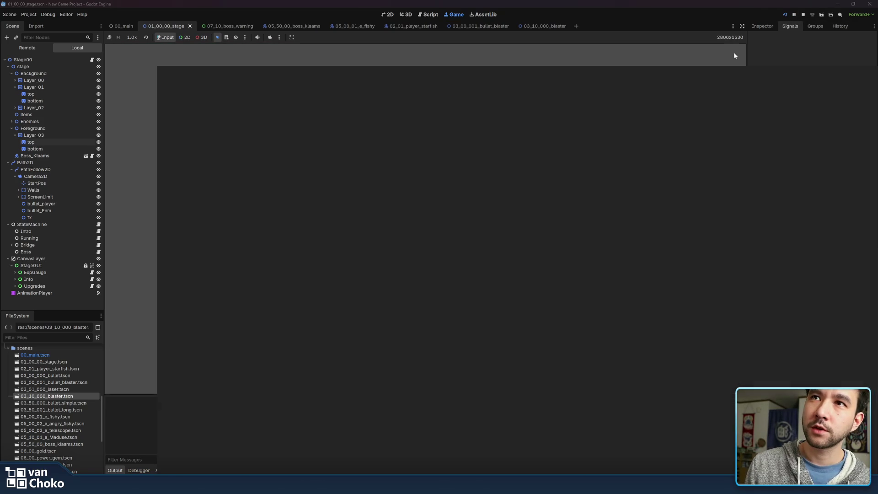
key("Return")
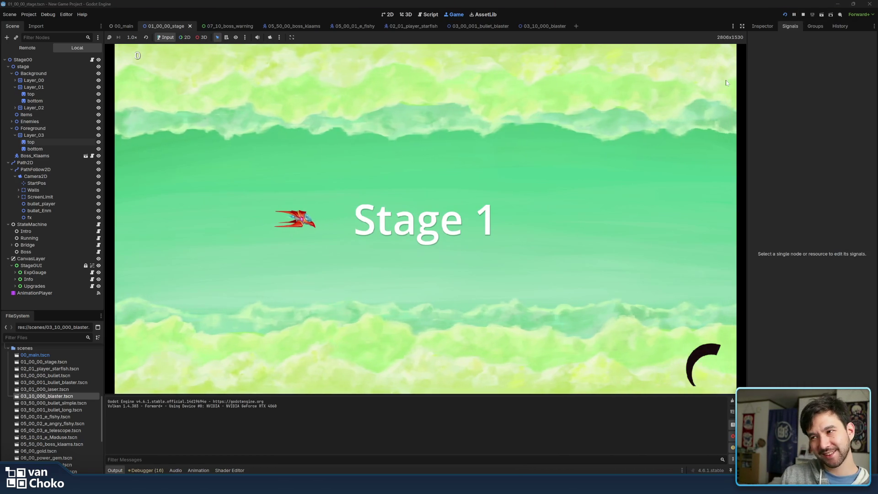
key("Right")
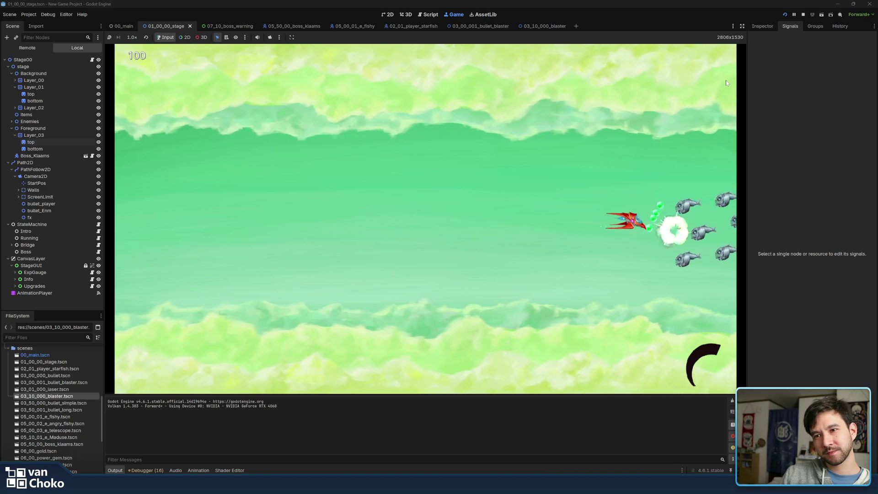
key("Left")
key("Up")
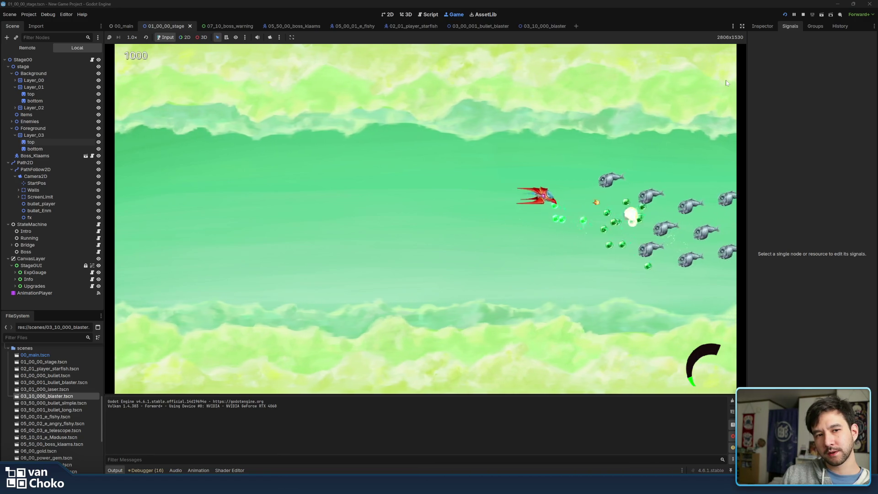
key("Up")
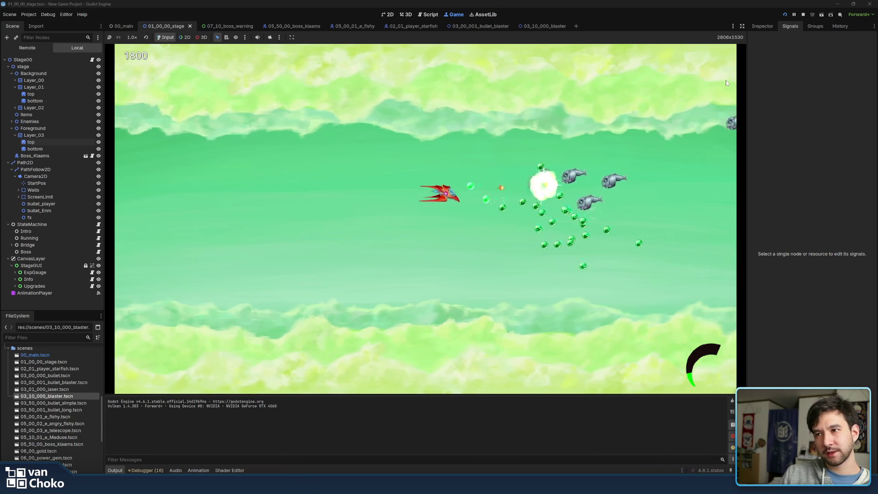
key("Down")
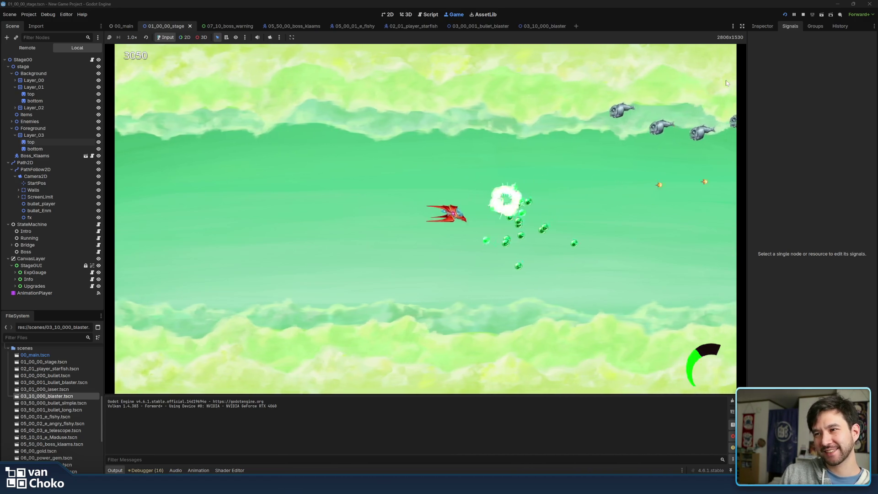
key("Up")
key("Up")
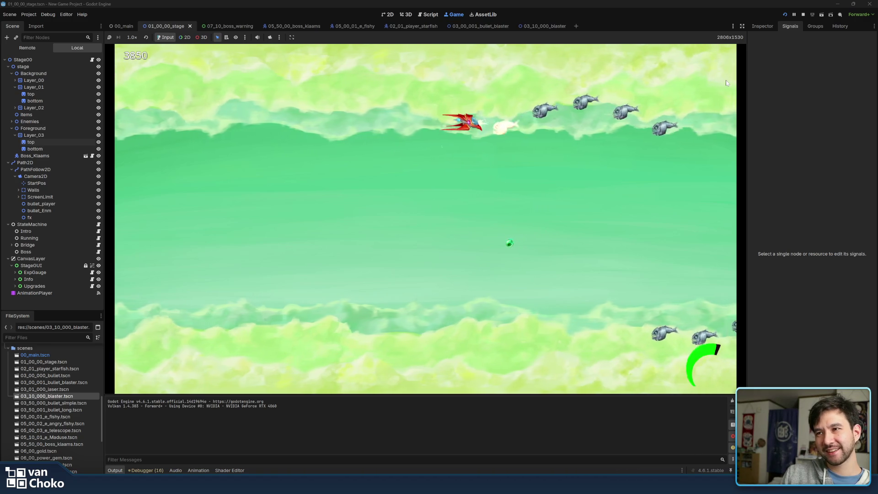
key("Right")
key("Down")
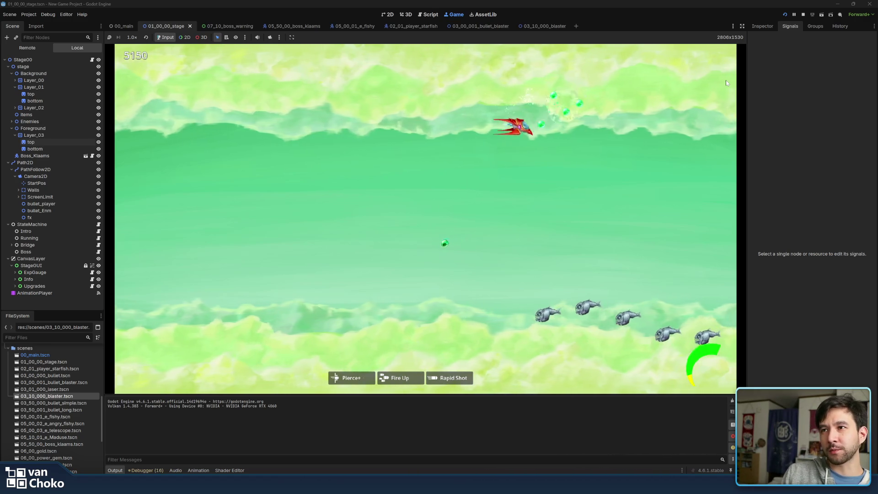
key("Left")
key("Left")
key("Down")
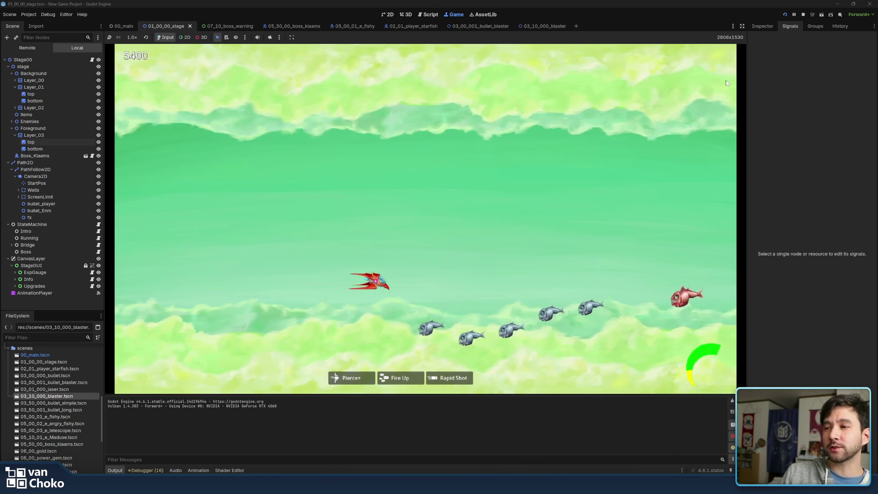
key("Right")
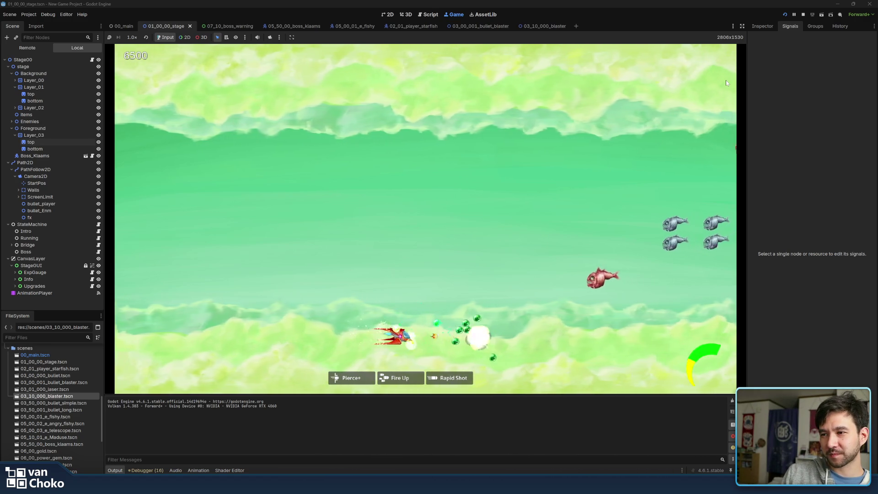
key("Up")
key("Left")
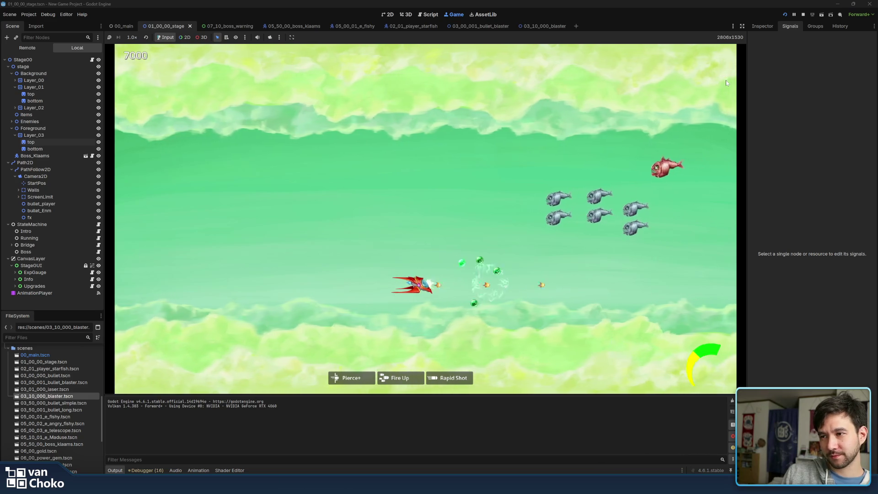
key("Right")
key("Up")
key("Left")
key("Up")
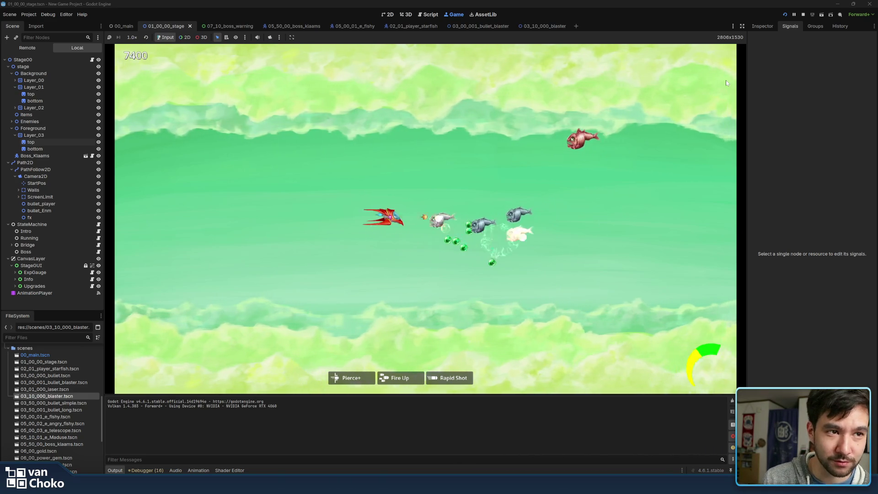
key("Down")
key("Left")
key("Down")
Step: Keep weaving the ship between the top and mid-left of the screen, shooting down fish enemies
key("Up")
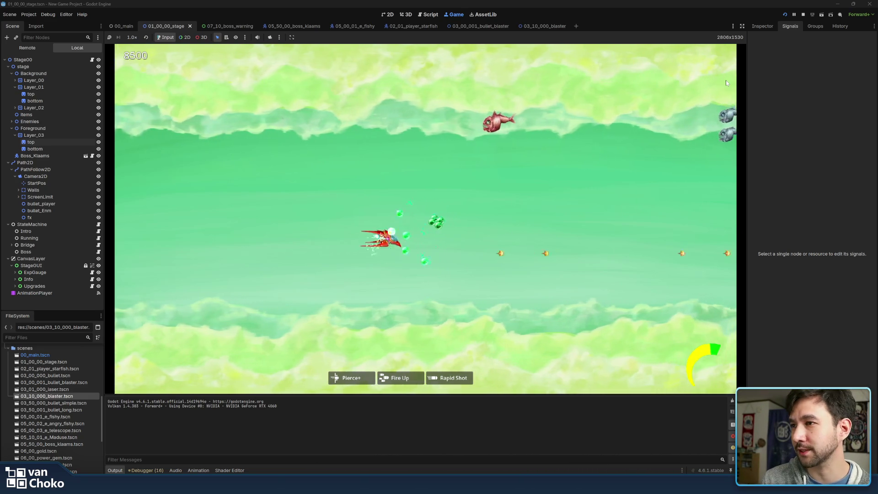
key("Right")
key("Left")
key("Right")
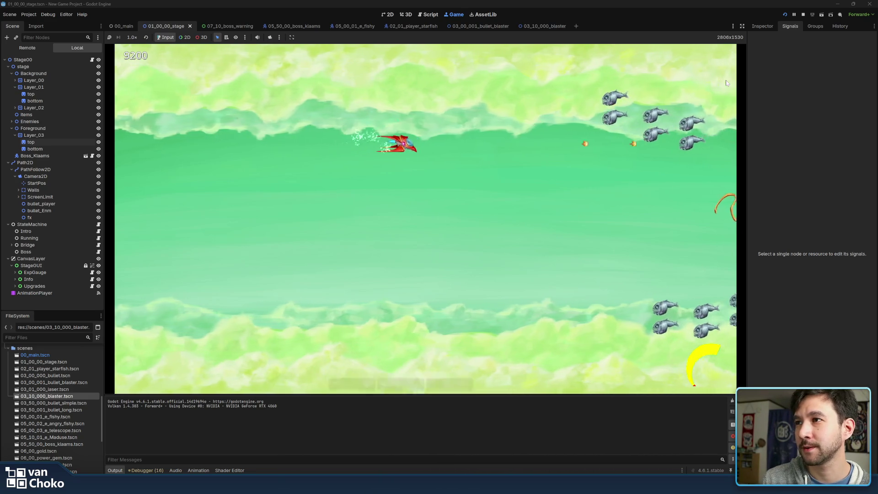
key("Up")
key("Left")
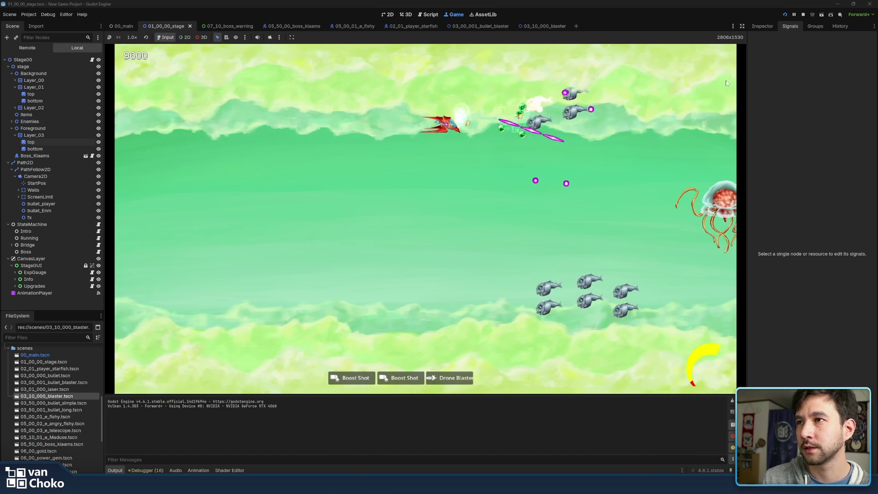
key("Right")
key("Down")
key("Left")
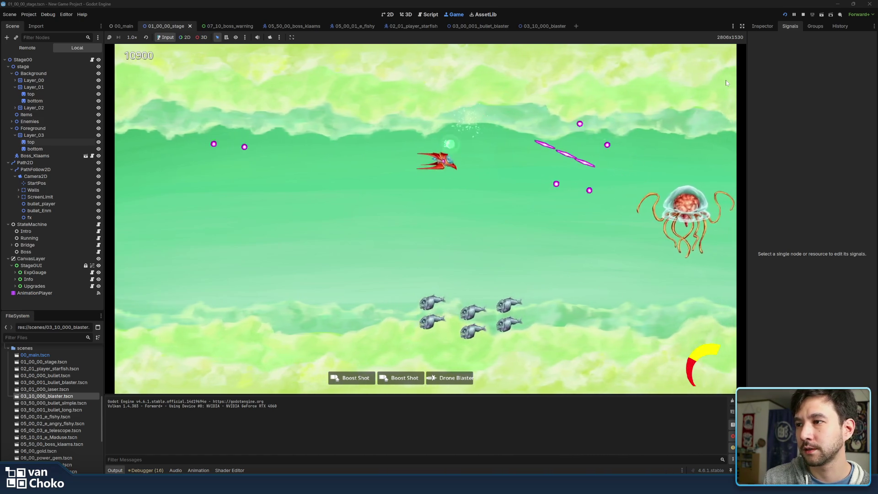
key("Down")
key("Left")
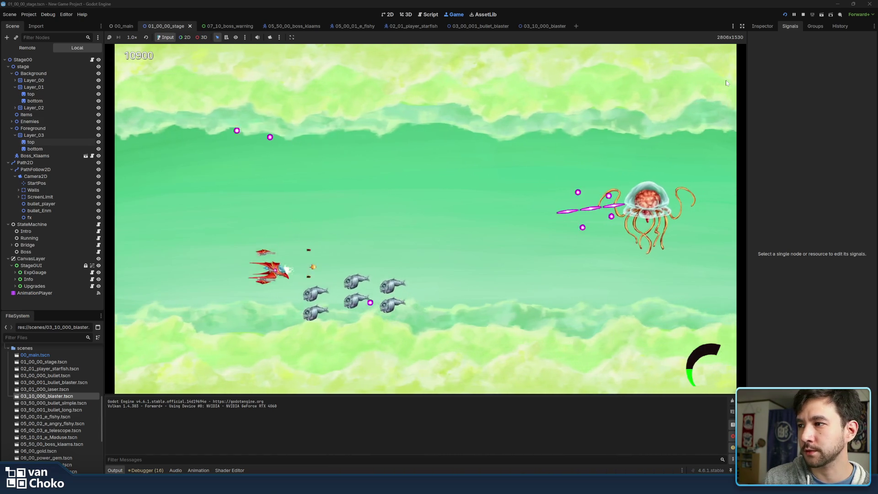
key("Right")
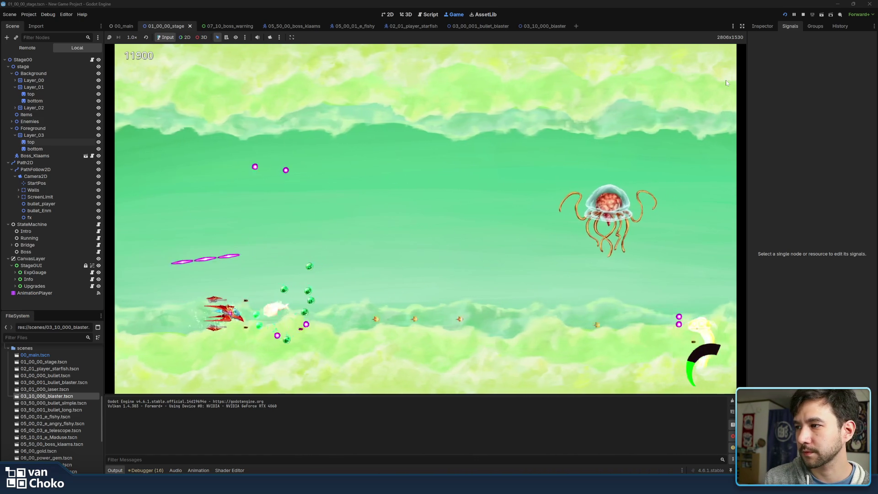
key("Left")
key("Up")
key("Up")
key("Right")
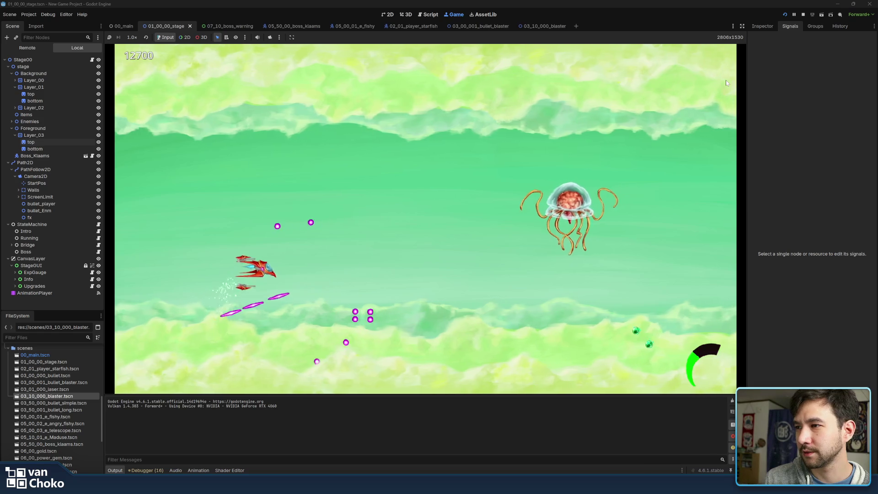
key("Right")
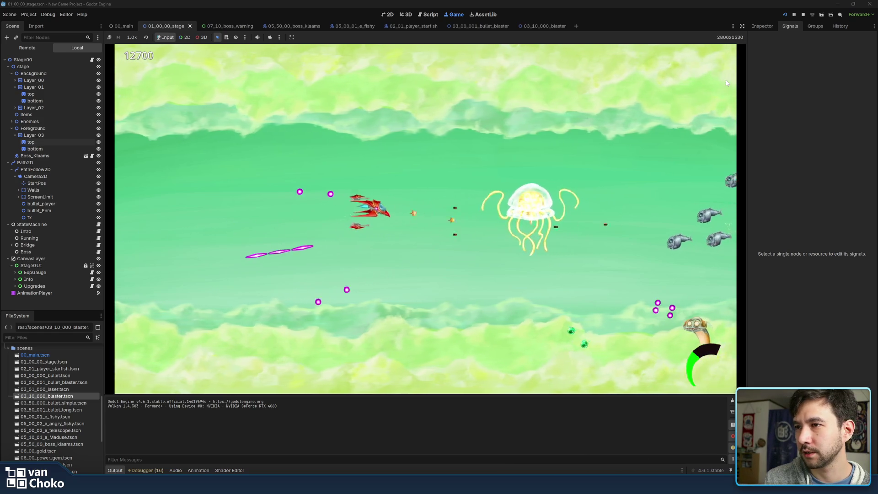
key("Down")
key("Down")
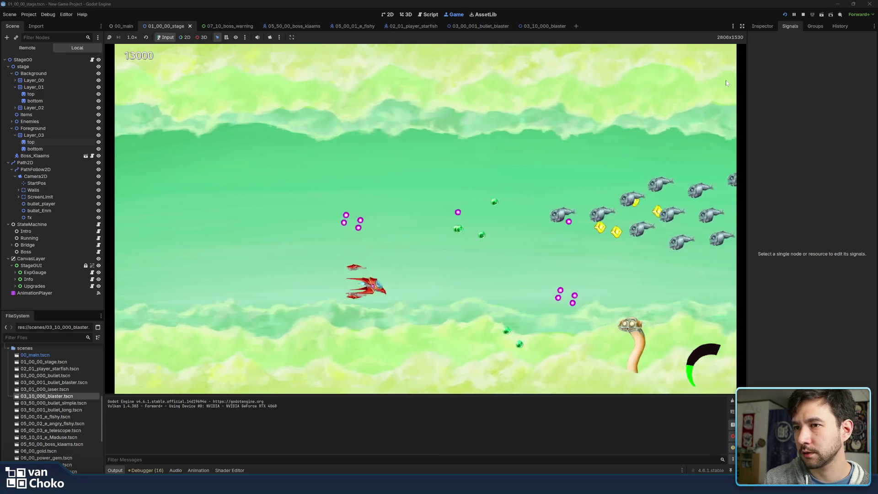
key("Right")
key("Left")
key("Up")
key("Left")
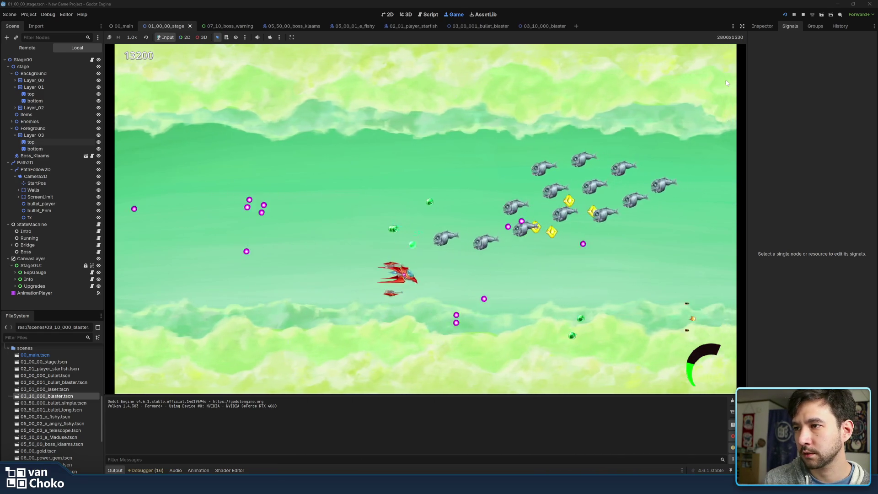
key("Left")
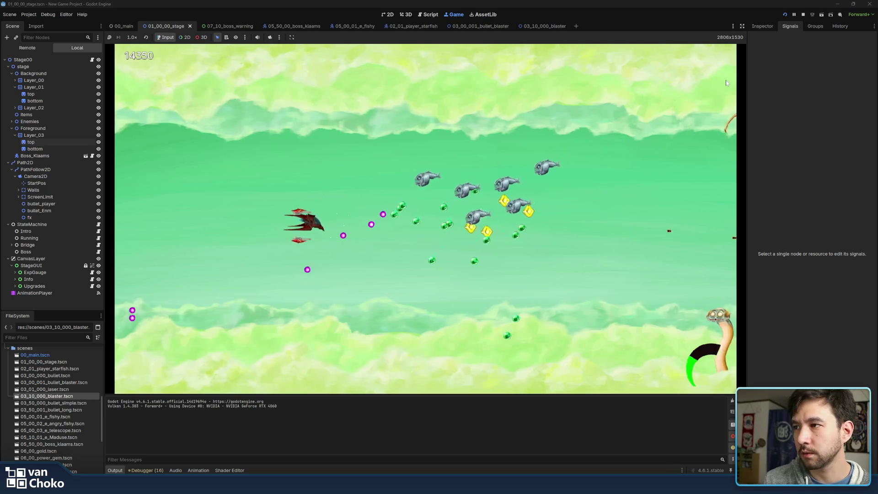
key("Up")
key("Left")
key("Down")
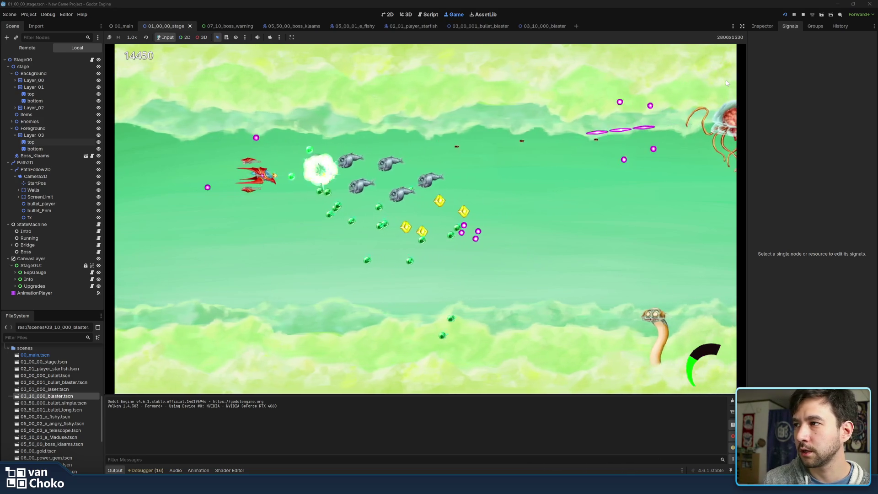
key("Right")
key("Right")
key("Up")
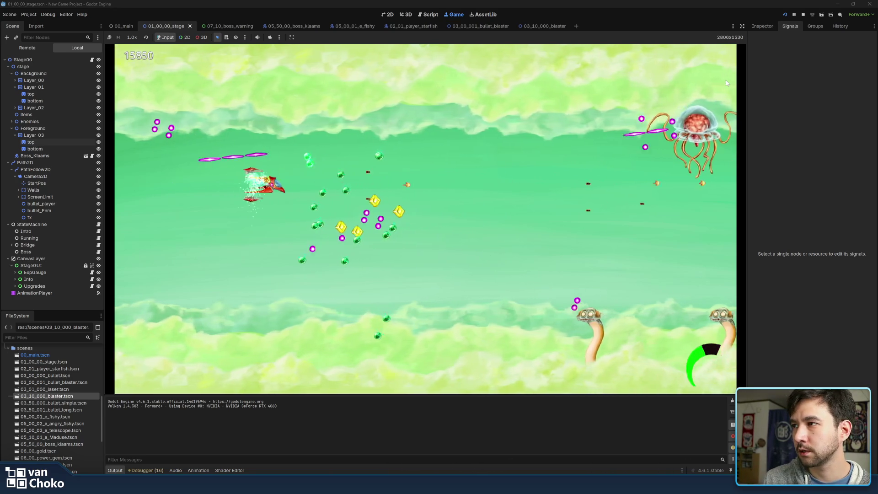
key("Down")
key("Down")
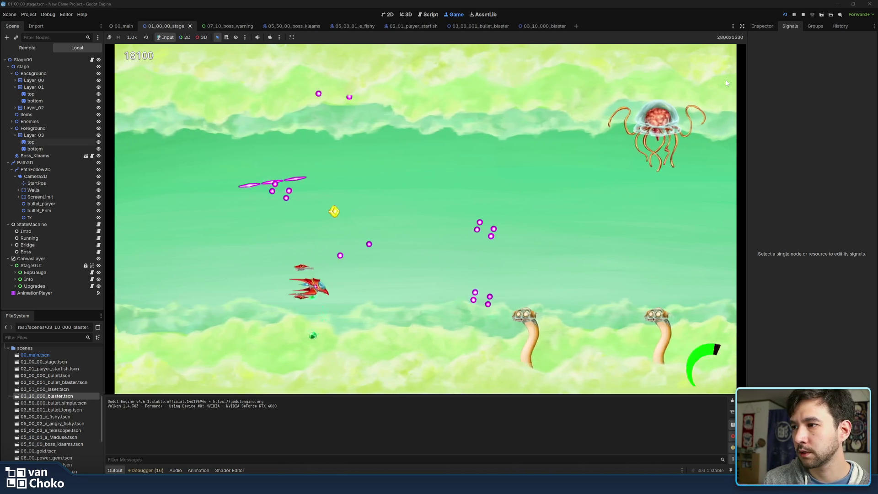
key("Right")
key("Down")
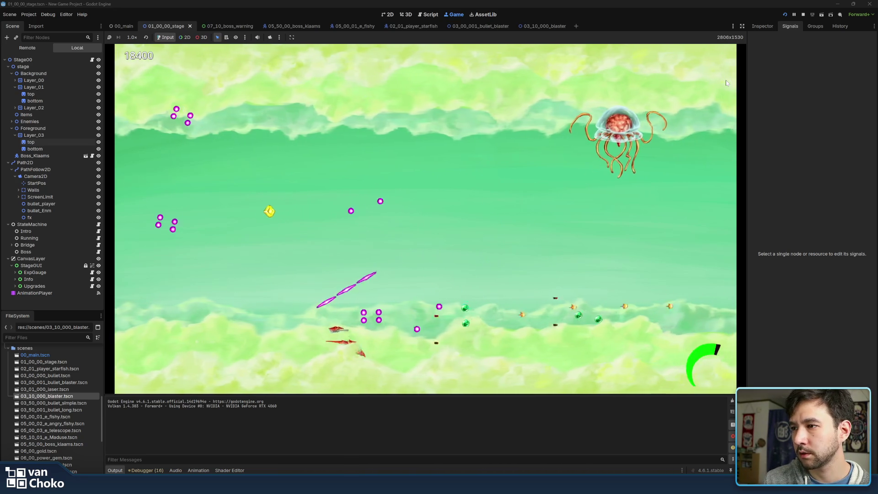
key("Right")
key("Right")
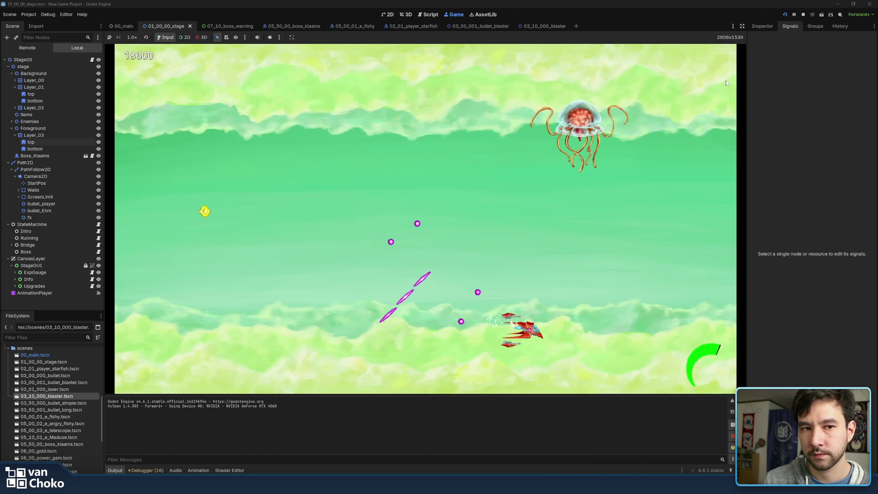
Step: Keep dodging and firing, grabbing the coin cluster, until the score passes 43400 and the squid boss arrives
key("Up")
key("Left")
key("Up")
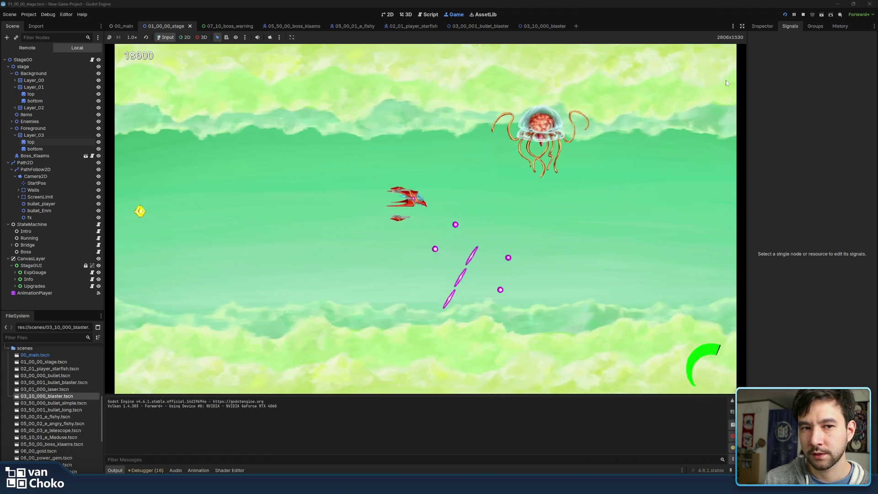
key("Left")
key("Left")
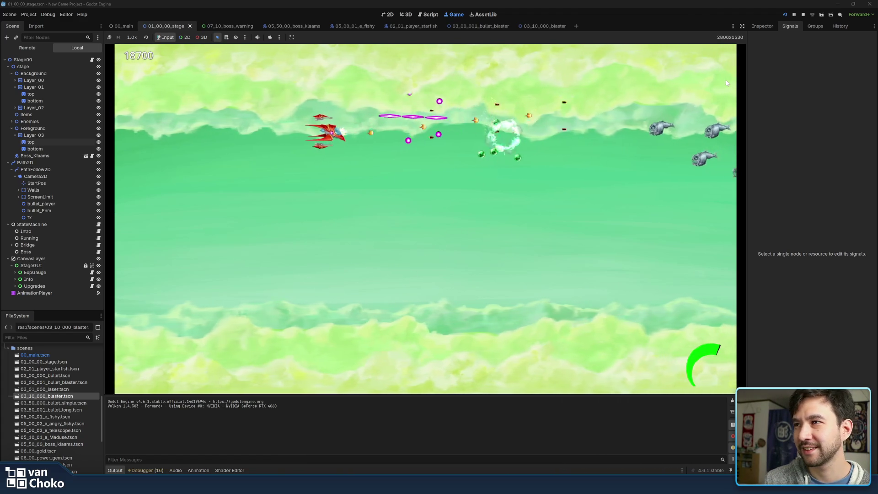
key("Right")
key("Right")
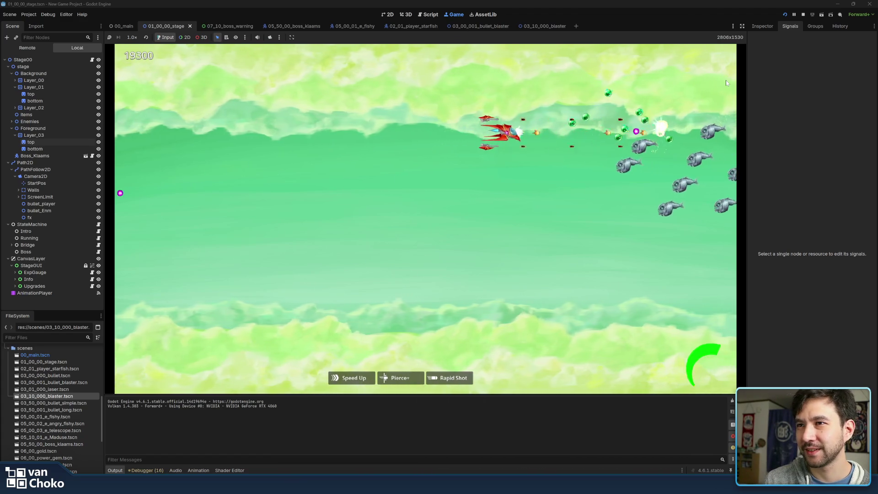
key("Down")
key("Left")
key("Up")
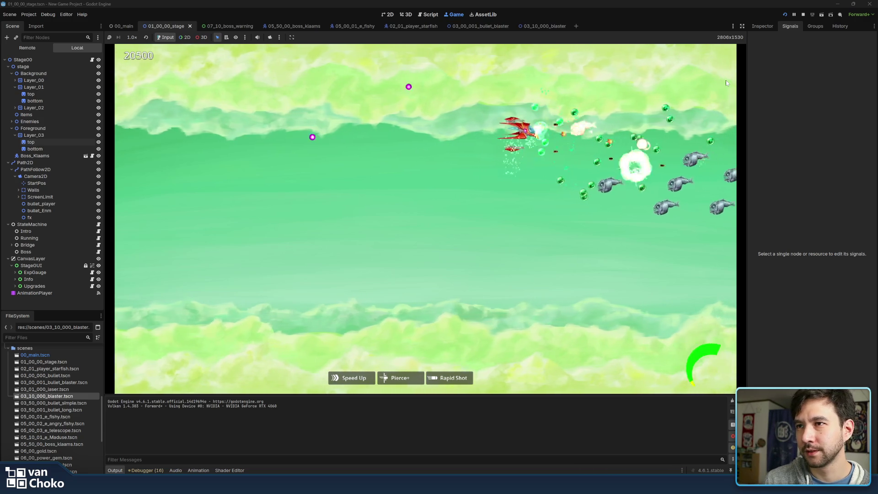
key("Down")
key("Up")
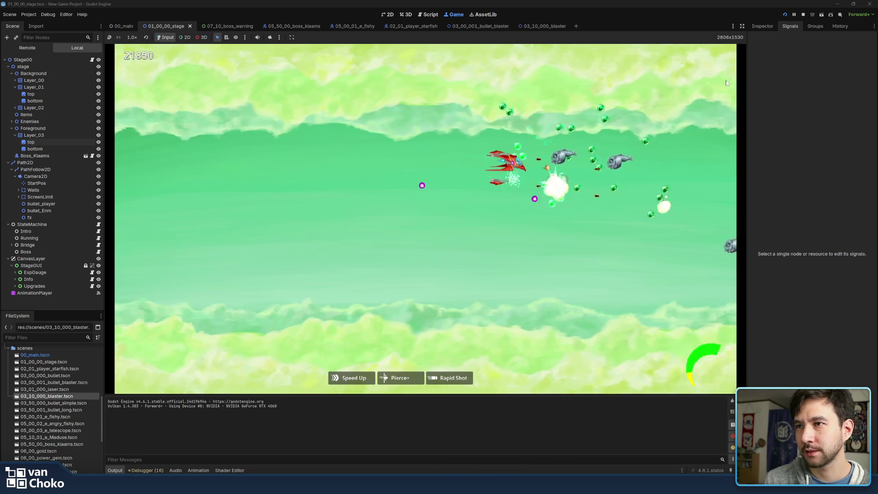
key("Down")
key("Right")
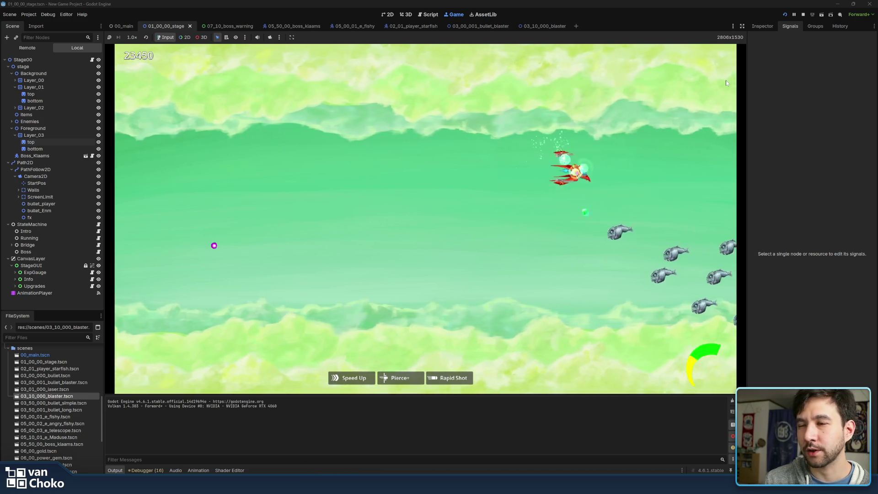
key("Down")
key("Left")
key("Down")
key("Left")
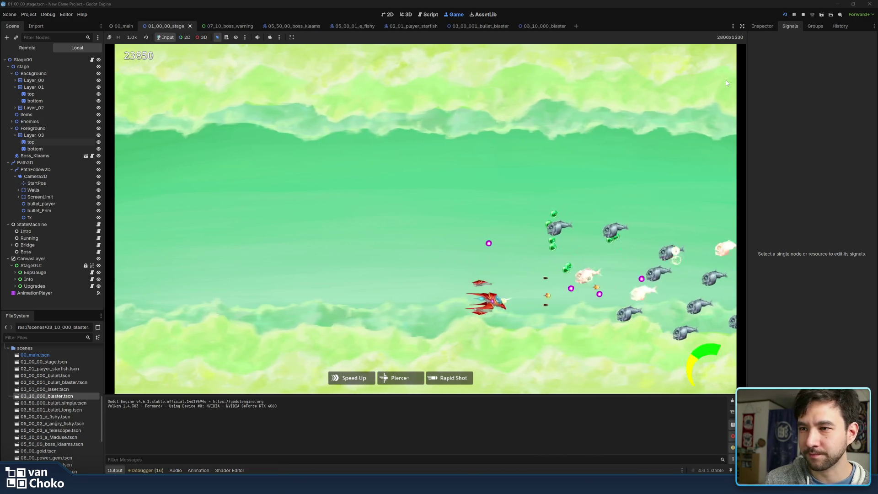
key("Up")
key("Up")
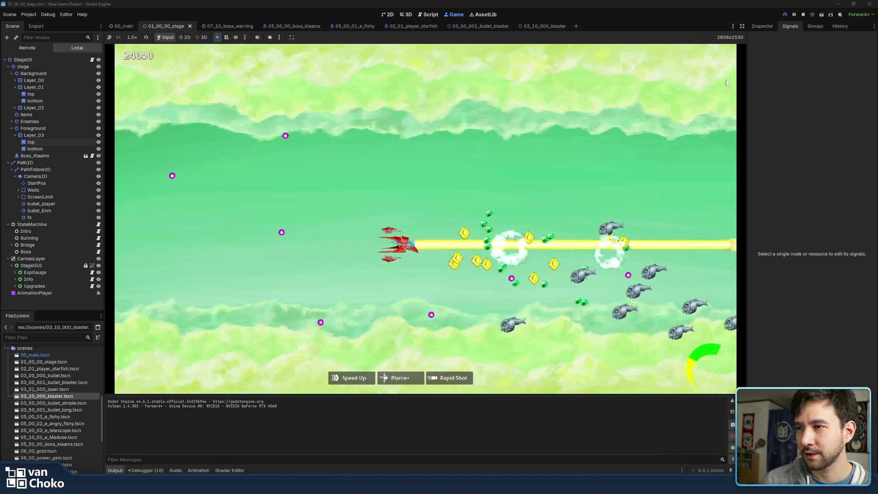
key("Down")
key("Left")
key("Down")
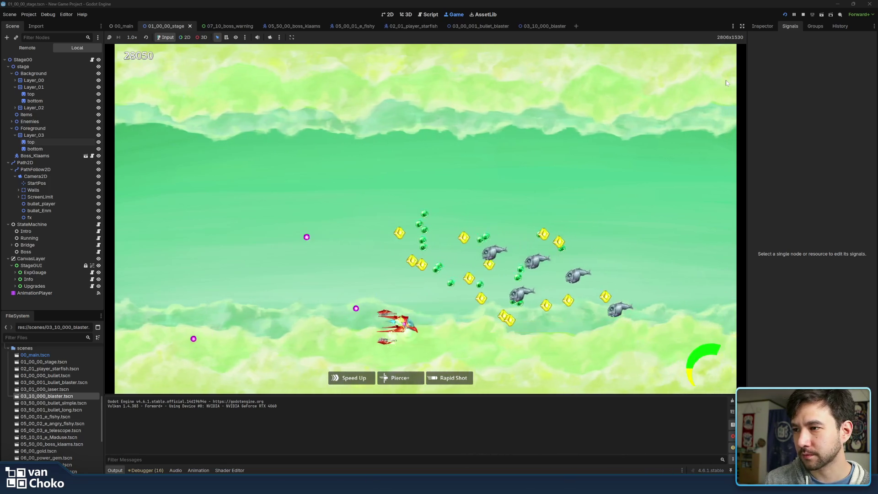
key("Up")
key("Down")
key("Down")
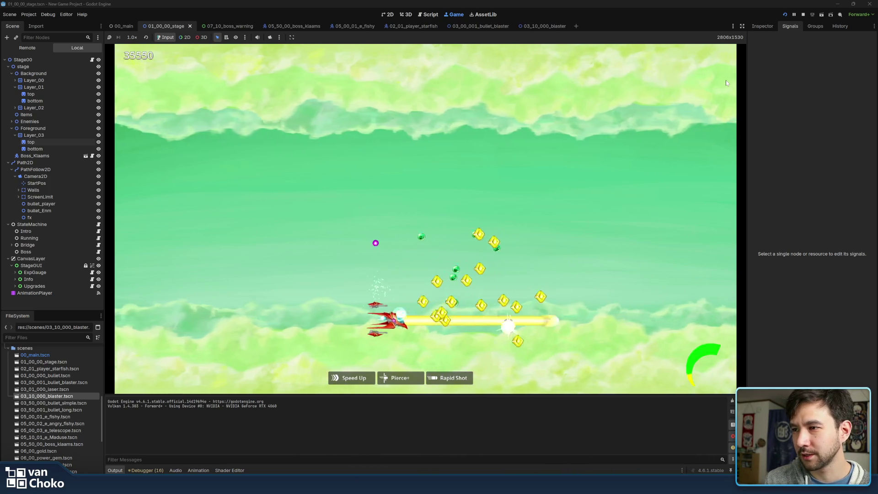
key("Right")
key("Up")
key("Down")
key("Down")
key("Left")
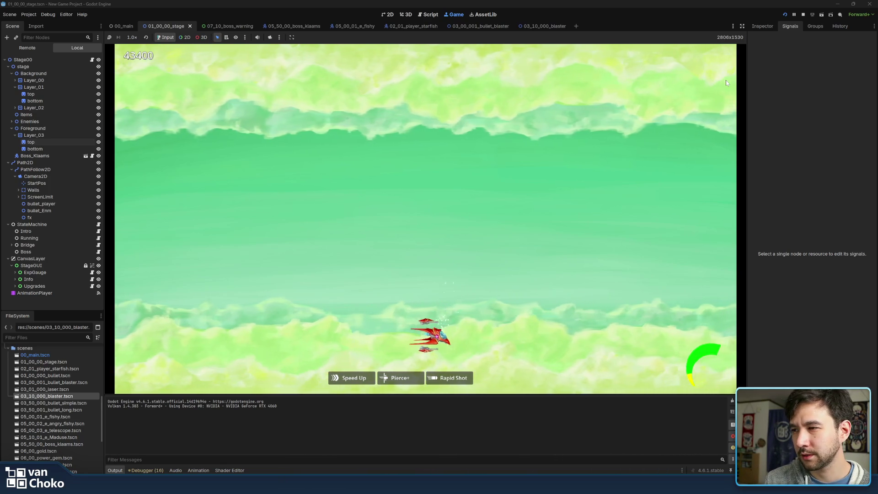
key("Up")
key("Left")
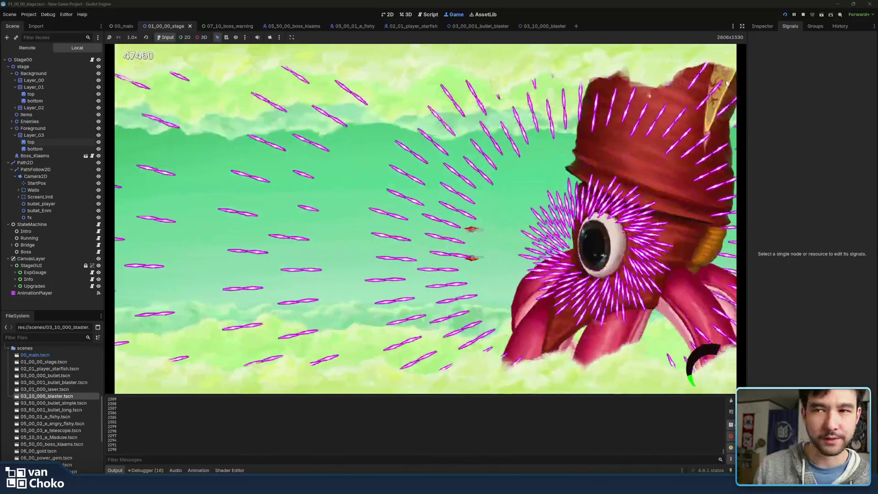
Step: Stop the playtest once the Klaams squid boss has appeared
left_click(803, 14)
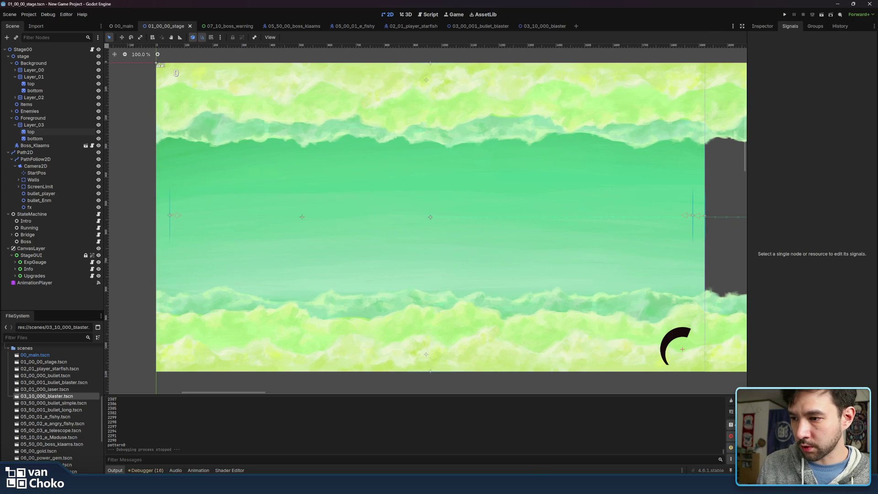
Step: Switch from Godot to the Krita explosion painting using the taskbar
mouse_move(465, 485)
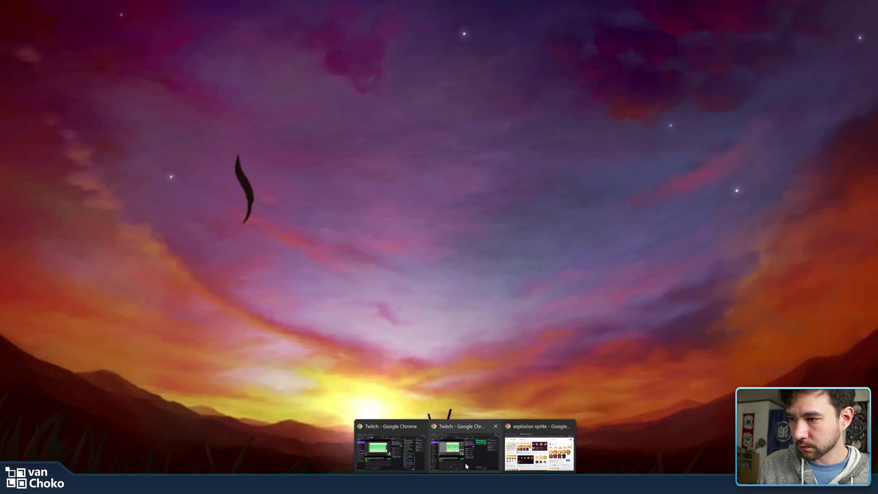
mouse_move(540, 485)
left_click(435, 485)
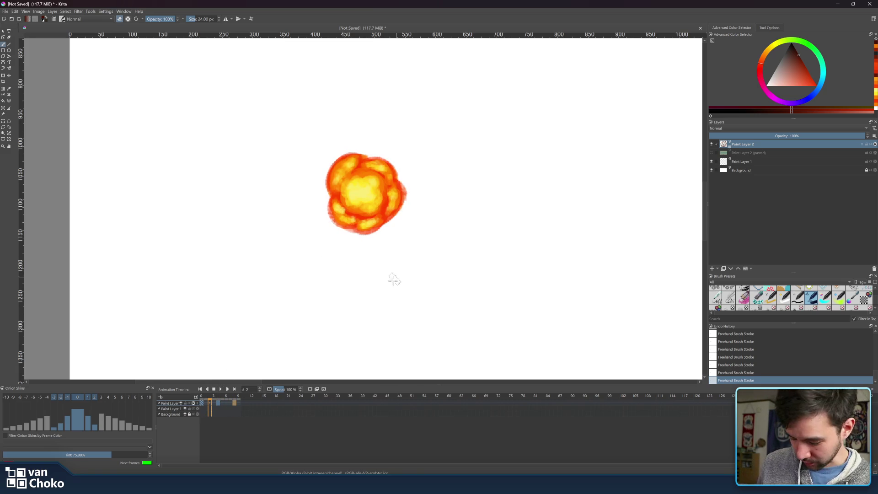
Step: Go to frame 8, dismiss the pop-up palette, and hold Ctrl to sample a smoke colour
left_click(234, 398)
right_click(378, 195)
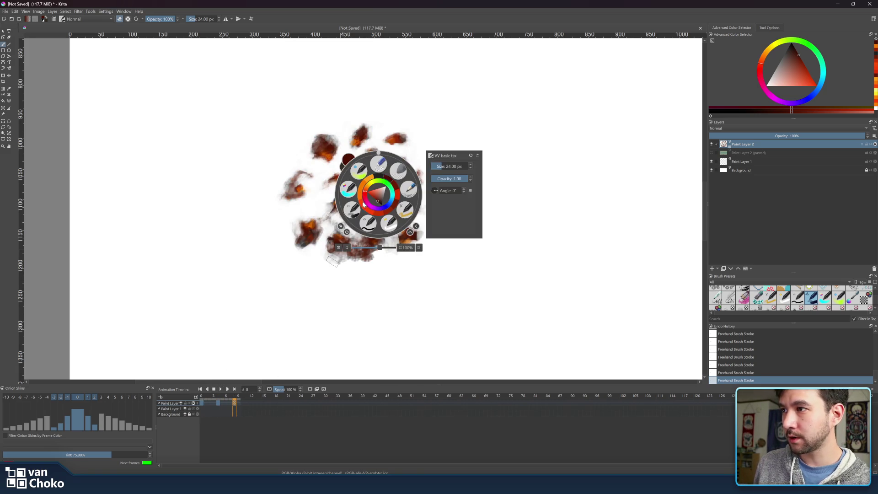
left_click(316, 202)
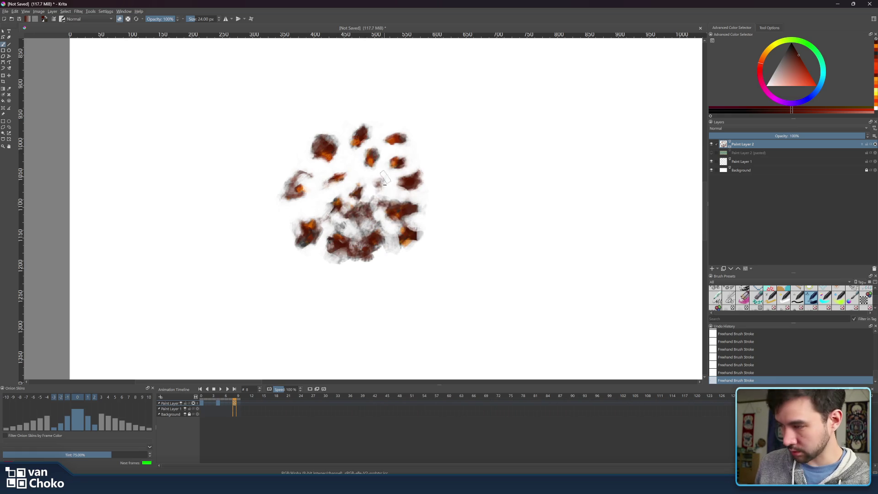
key("ctrl")
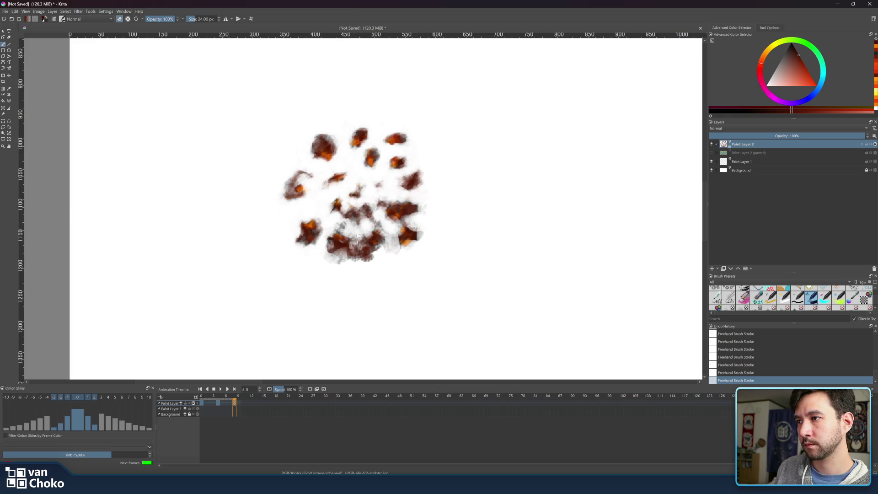
Step: Brush over the bottom of frame 8's explosion to thicken the dark brown smoke
left_click_drag(350, 216, 356, 234)
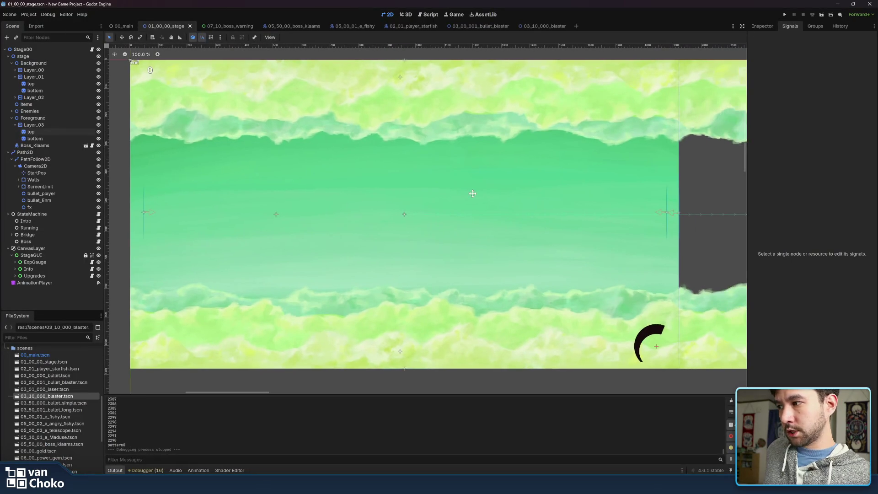
Step: Show the Debugger panel reporting the closed session and drag it taller
left_click(147, 470)
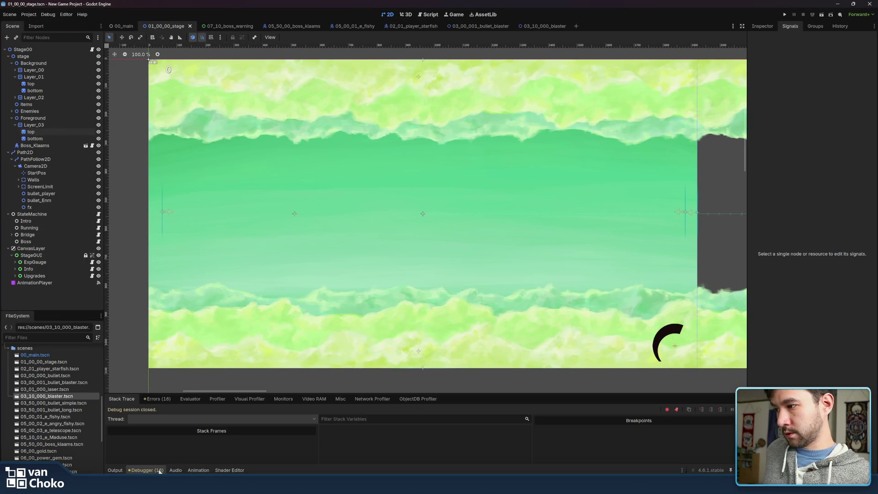
left_click_drag(203, 393, 203, 372)
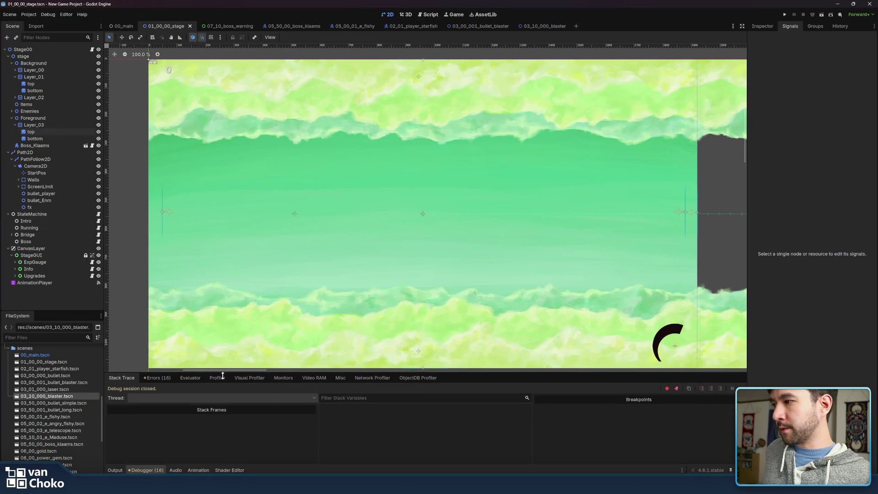
Step: Open laser.tres in Fragment mode, enlarge the Shader Editor panel, and centre its node graph
left_click(230, 471)
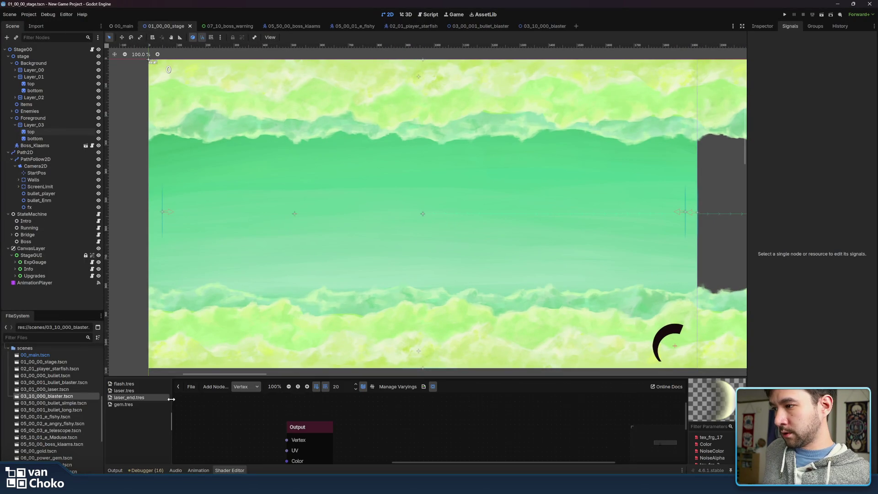
left_click(124, 391)
left_click(246, 386)
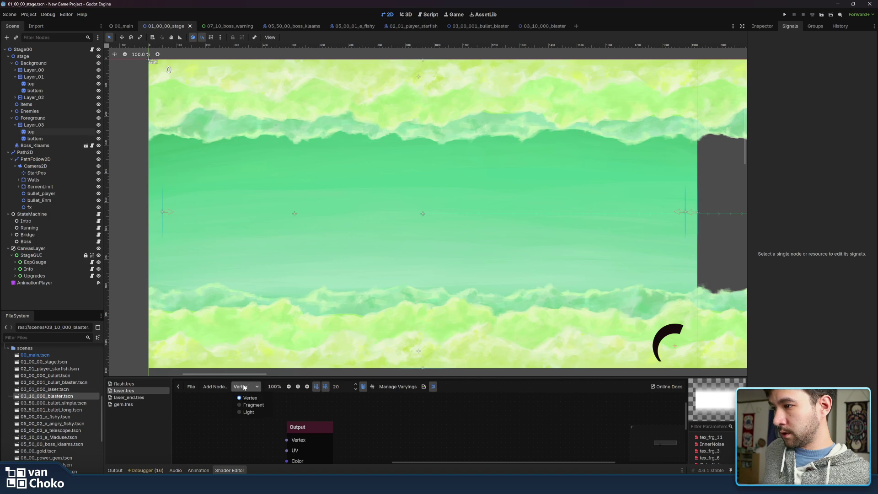
left_click(251, 405)
scroll(261, 408, "down", 4)
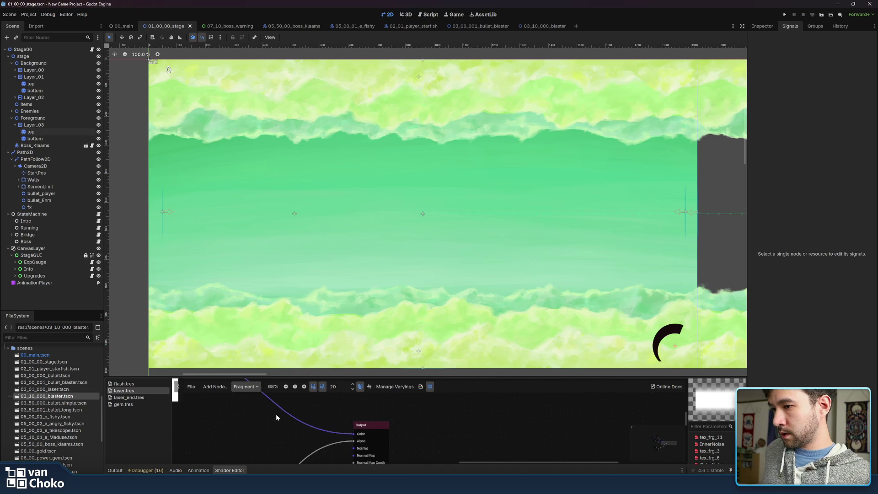
scroll(261, 416, "down", 4)
left_click_drag(248, 418, 381, 419)
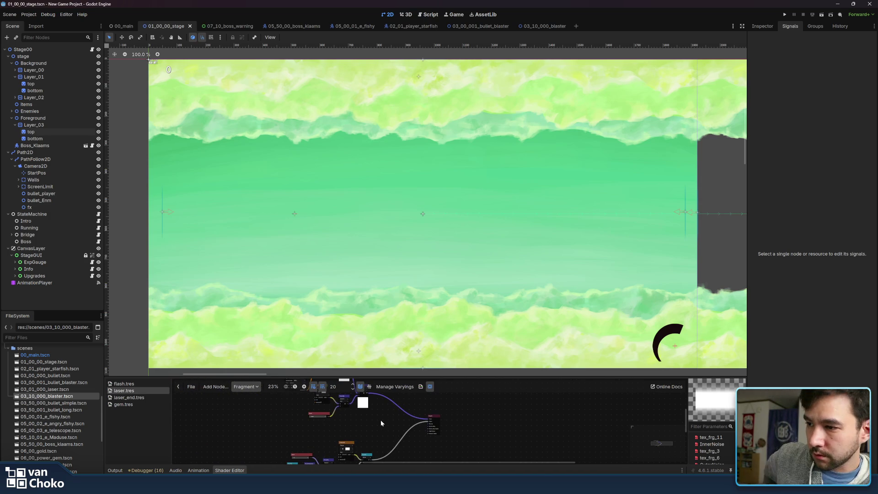
left_click_drag(485, 373, 485, 231)
scroll(511, 320, "up", 2)
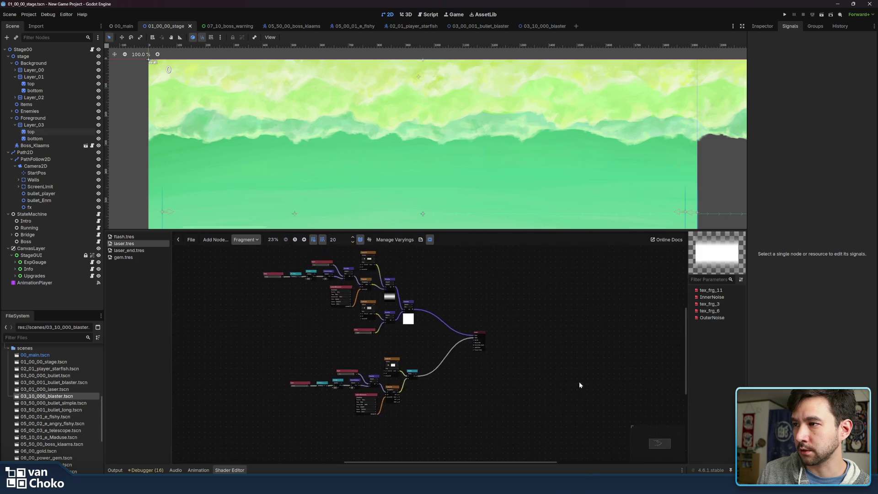
scroll(442, 328, "up", 1)
left_click_drag(441, 328, 471, 339)
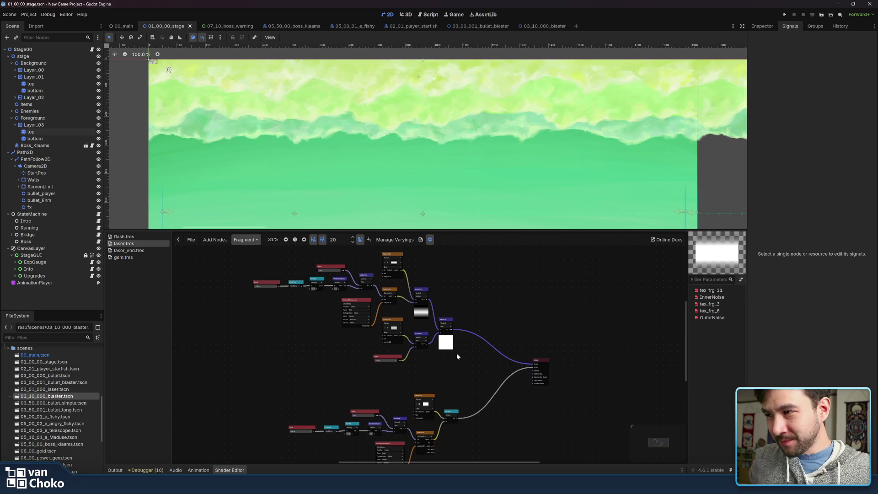
Step: Shrink the shader panel and move the laser graph's lower node group up toward the upper group
left_click_drag(505, 230, 506, 283)
scroll(551, 364, "down", 2)
scroll(531, 334, "up", 3)
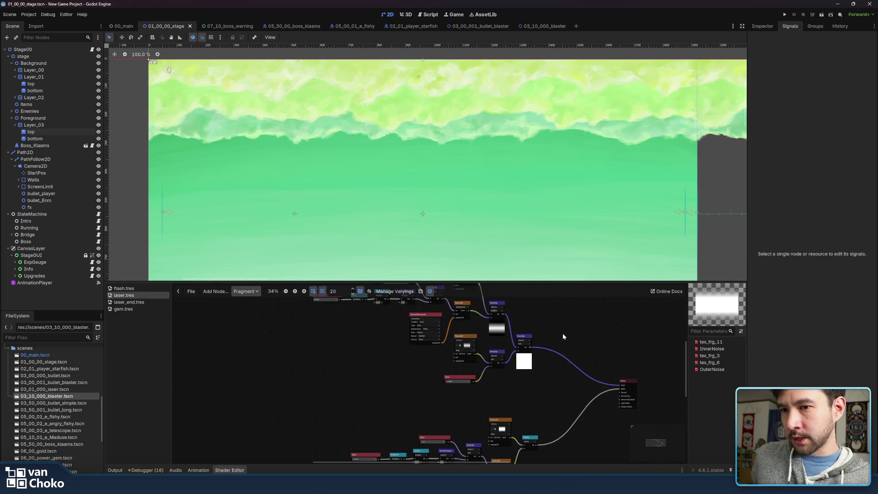
scroll(563, 387, "down", 2)
scroll(559, 385, "down", 2)
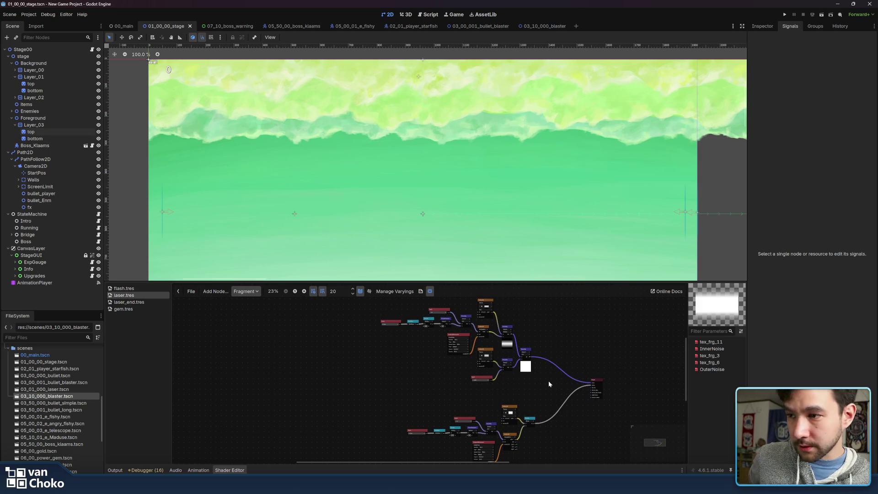
scroll(515, 376, "down", 1)
scroll(516, 376, "right", 2)
left_click_drag(518, 376, 321, 450)
left_click_drag(483, 379, 483, 367)
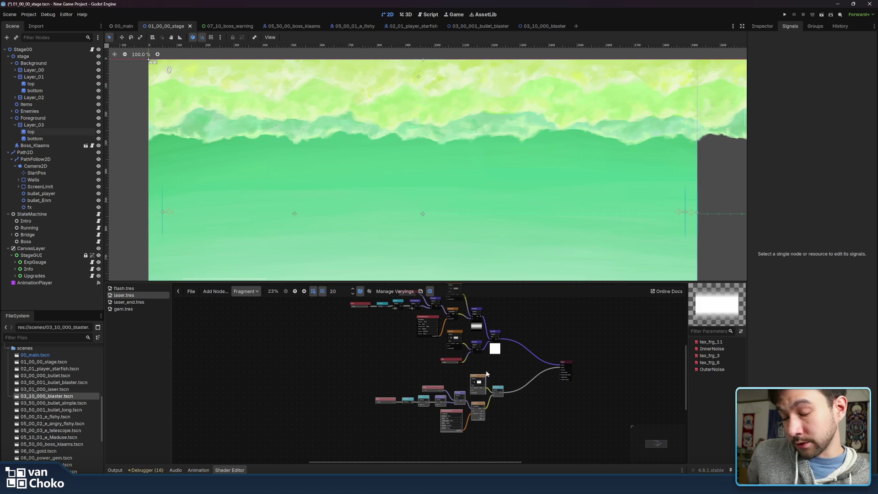
Step: Enlarge the shader panel again and bring up gem.tres with its shader mode list
scroll(520, 366, "up", 1)
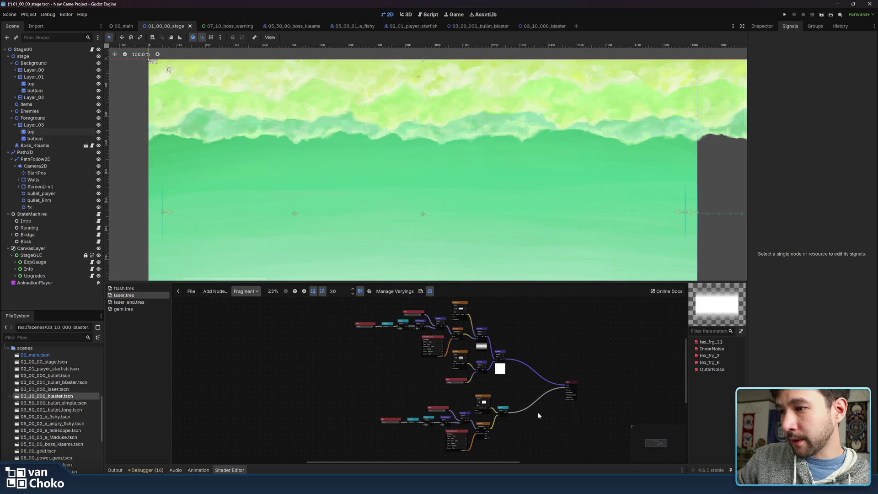
left_click_drag(538, 281, 533, 222)
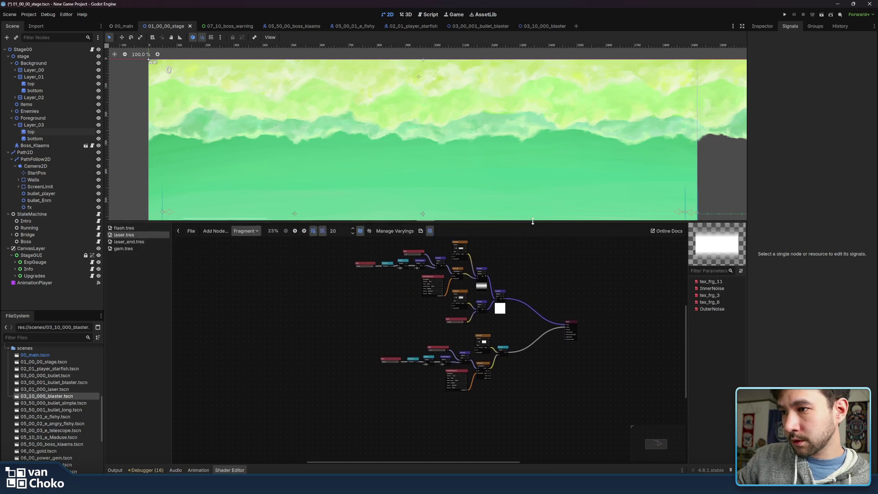
scroll(540, 268, "up", 2)
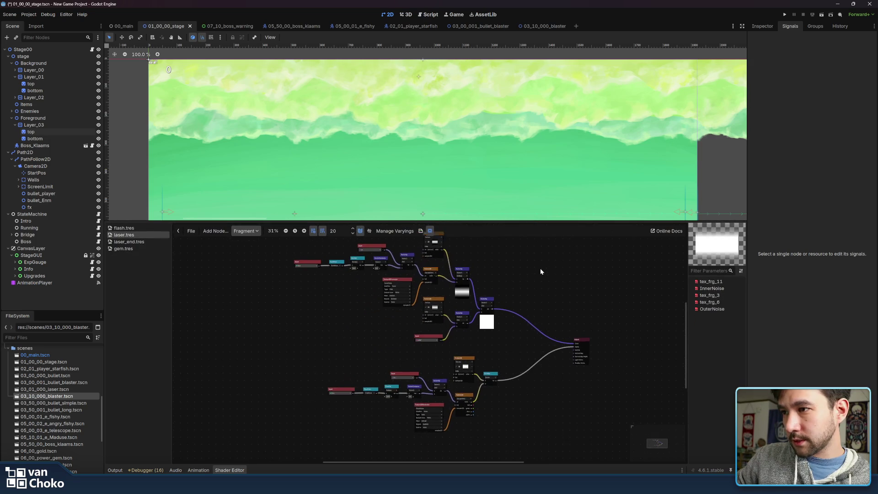
left_click(123, 249)
left_click(245, 231)
Step: View gem.tres's Fragment nodes, then open flash.tres and centre its node graph
left_click(249, 250)
left_click_drag(250, 279, 610, 326)
scroll(611, 323, "down", 5)
mouse_move(448, 341)
left_mouse_down()
mouse_move(432, 338)
mouse_move(523, 348)
left_mouse_up()
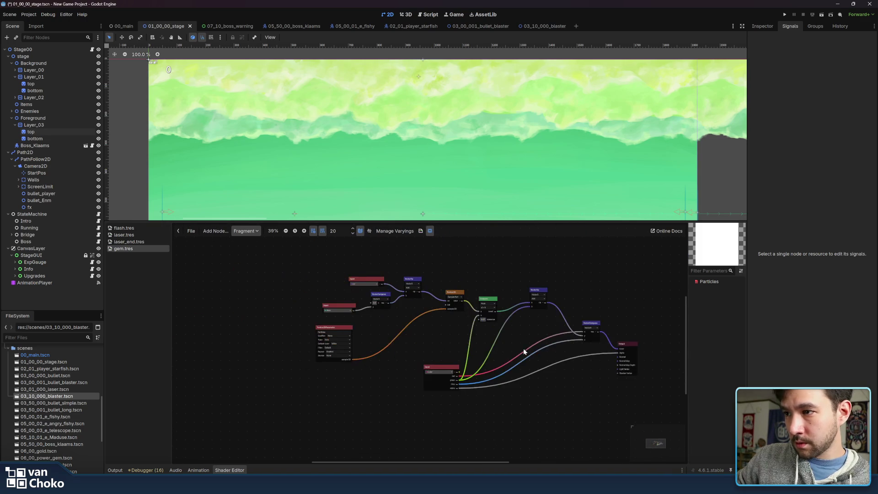
left_click(130, 229)
mouse_move(274, 281)
left_mouse_down()
mouse_move(470, 297)
mouse_move(530, 381)
left_mouse_up()
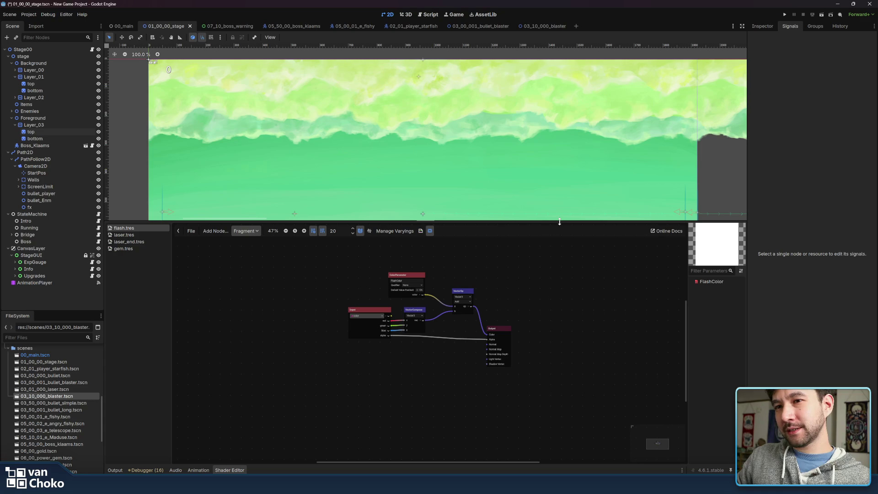
Step: Inspect the FlashColor parameter's value in the colour picker, then open laser.tres's graph
left_click(698, 283)
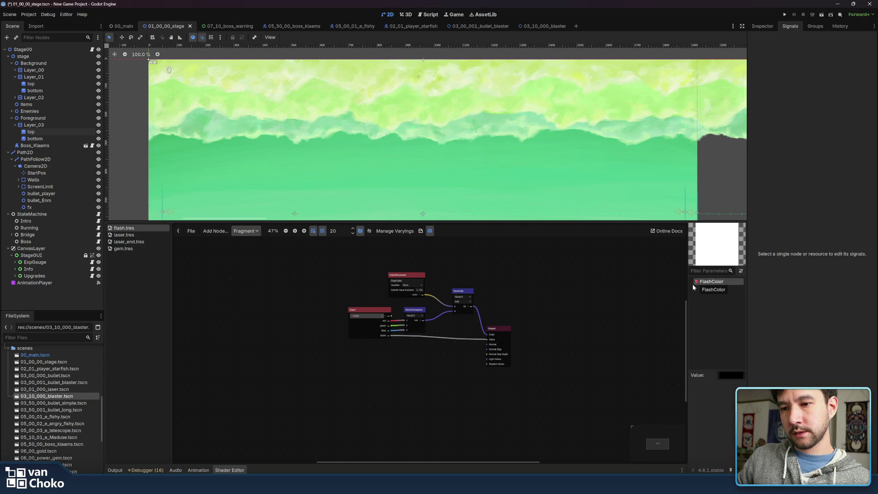
left_click(726, 374)
left_click(632, 311)
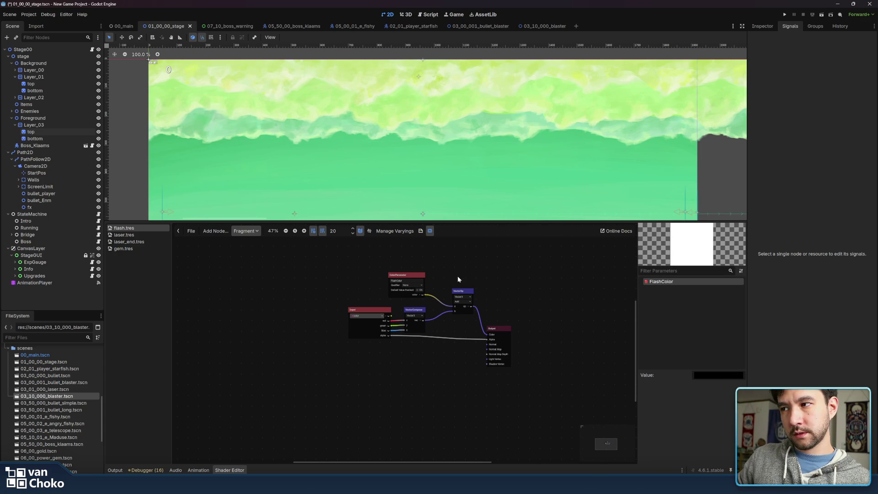
scroll(268, 323, "up", 3)
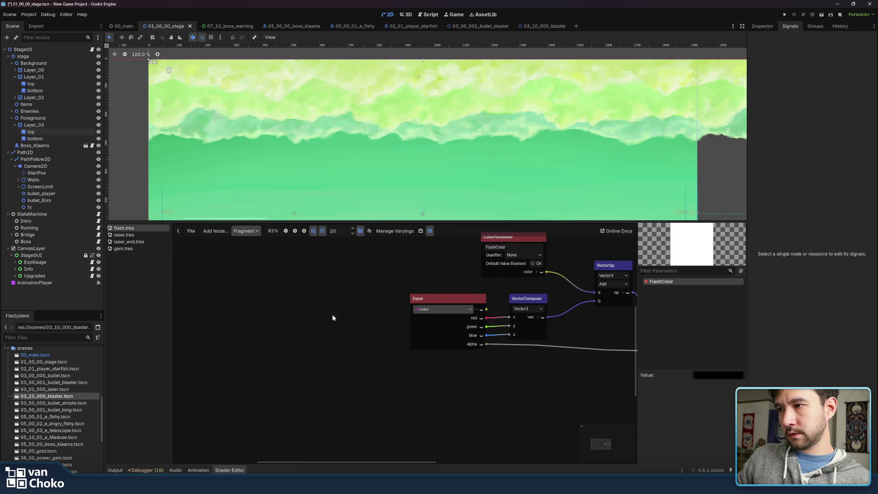
left_click(124, 234)
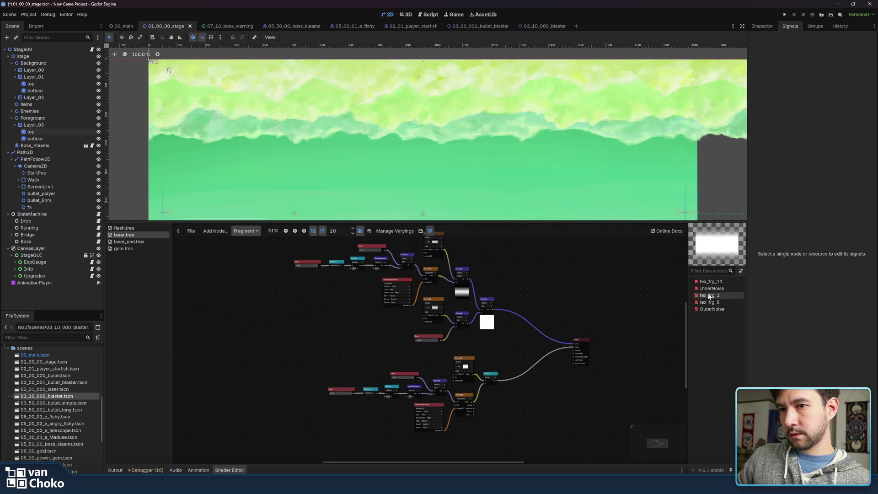
Step: Check the OuterNoise and tex_frg_11 parameter values, then open laser_end.tres in the shader editor
left_click(700, 310)
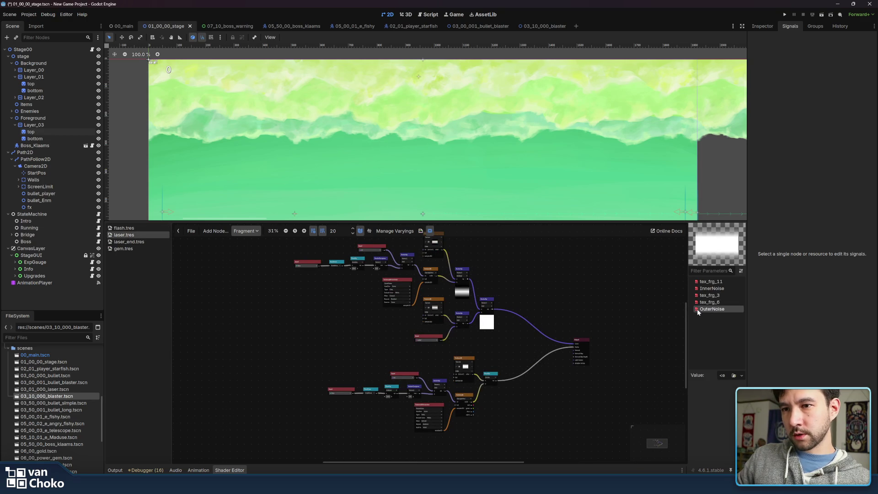
mouse_move(686, 329)
left_mouse_down()
mouse_move(590, 329)
mouse_move(678, 329)
mouse_move(666, 329)
left_mouse_up()
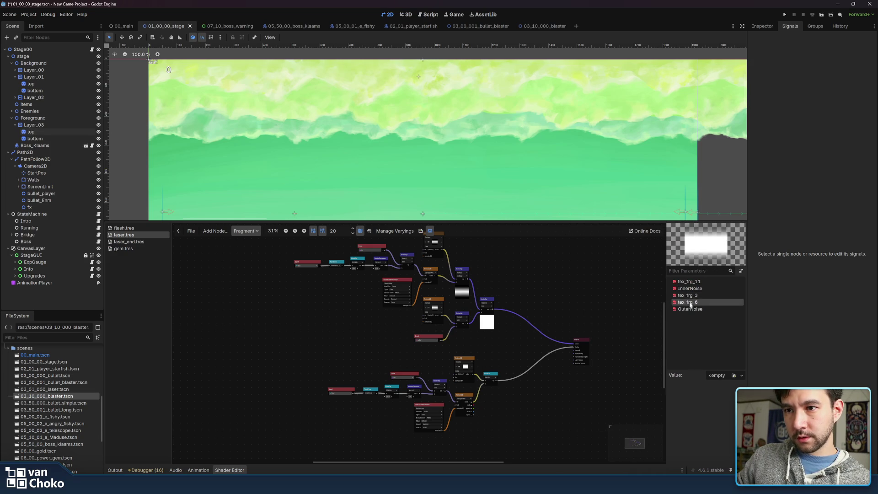
left_click(695, 282)
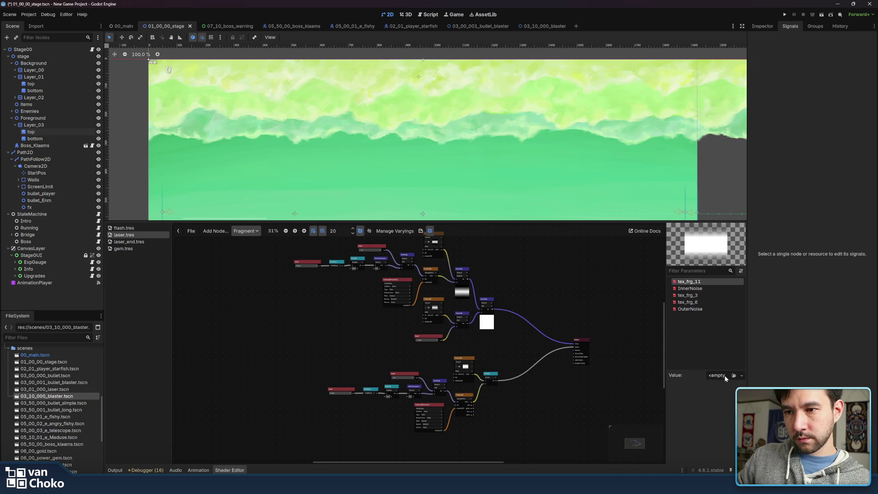
left_click(693, 328)
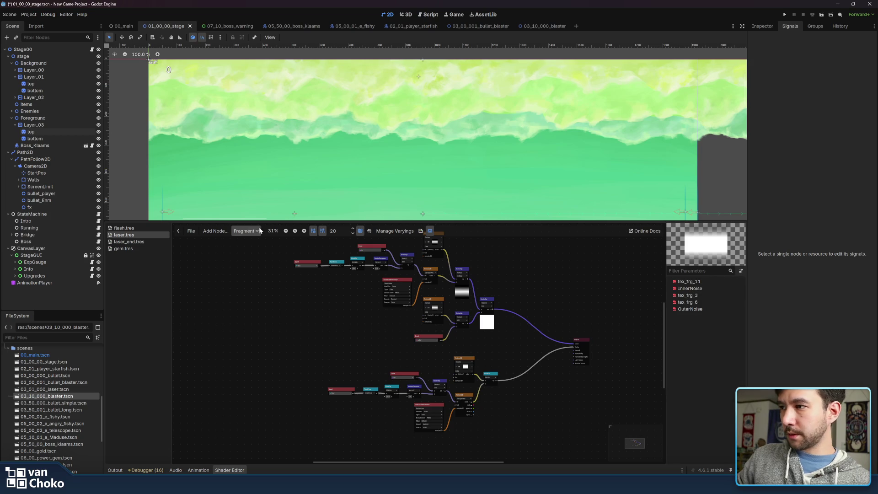
left_click(129, 242)
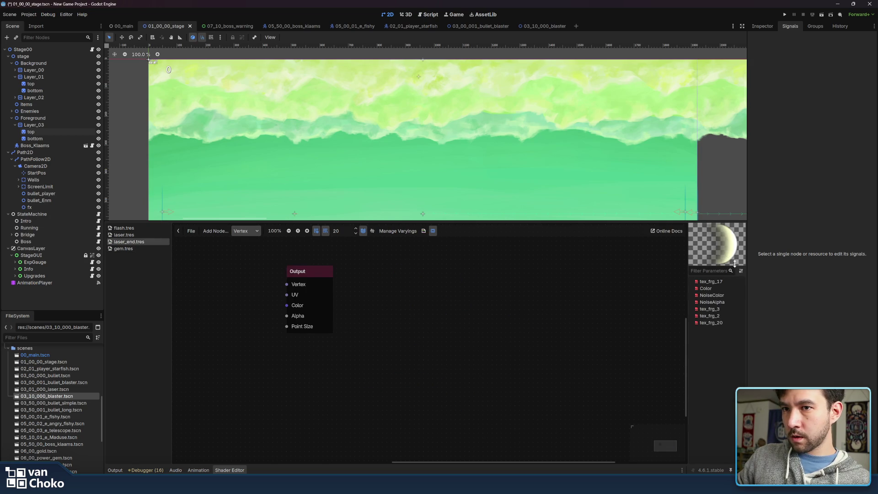
Step: Open gem.tres and inspect its Texture2DParameter node around the node graph
left_click(132, 247)
left_click(334, 328)
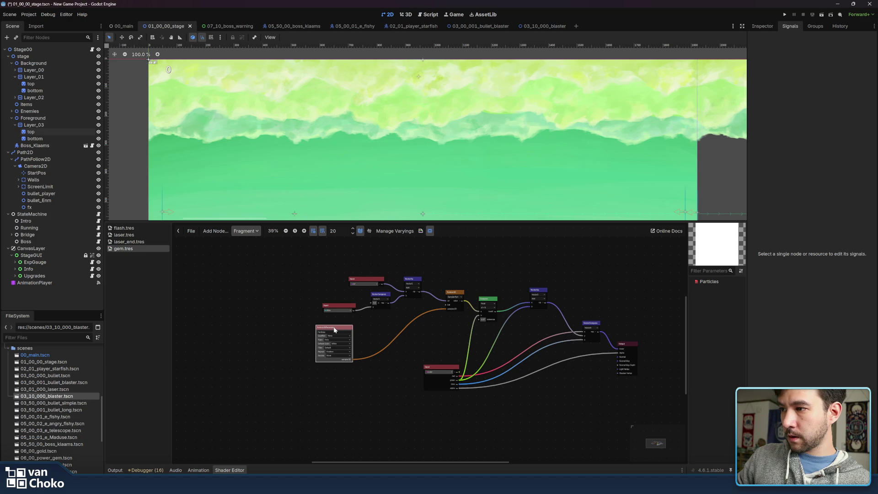
scroll(336, 348, "up", 6)
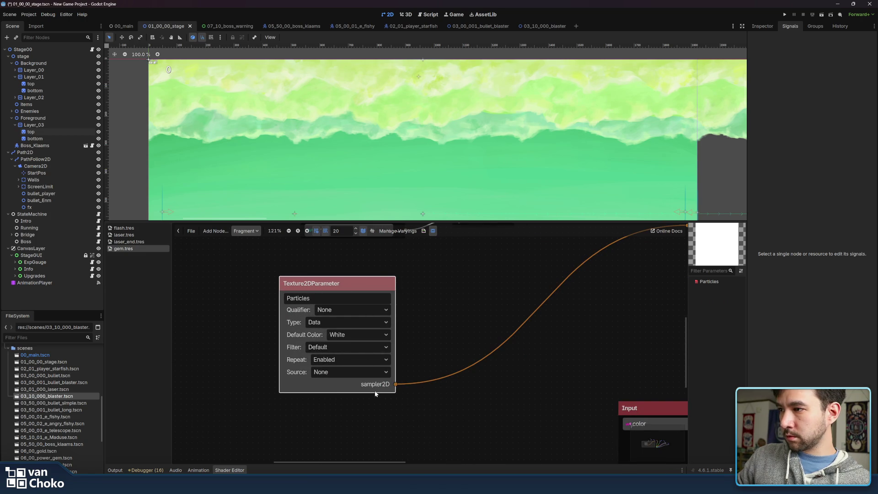
scroll(500, 312, "right", 10)
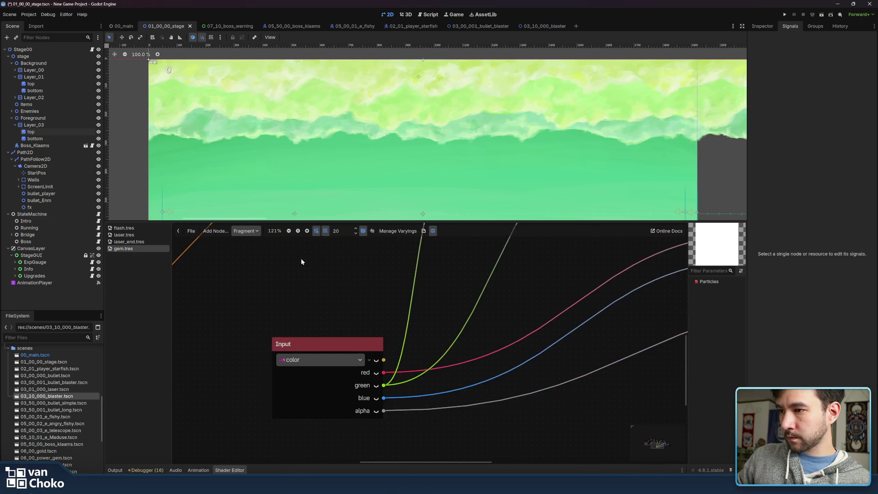
scroll(421, 405, "down", 3)
scroll(356, 316, "up", 5)
scroll(427, 316, "left", 3)
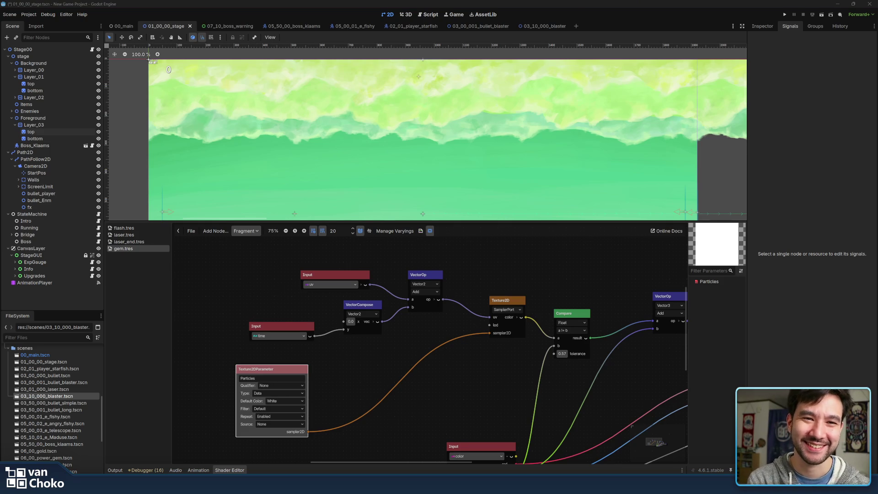
scroll(523, 303, "down", 4)
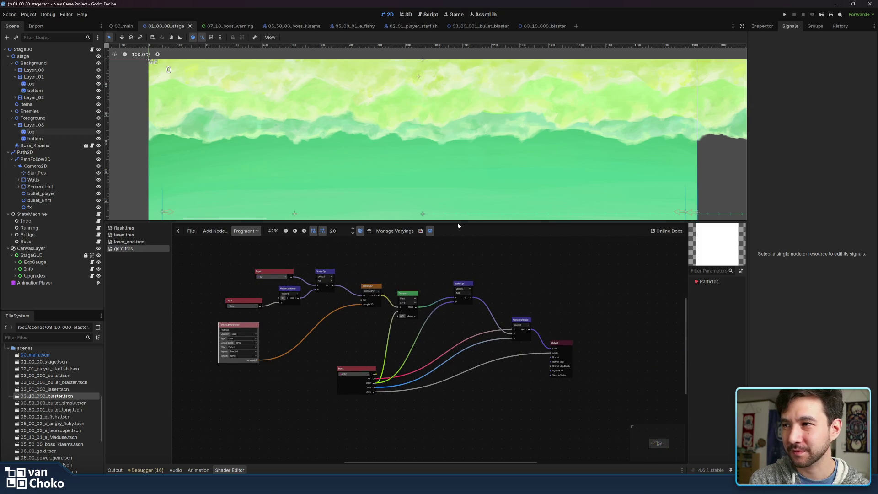
Step: Give the 2D scene view more height above the shader editor and switch back to Krita
left_click_drag(458, 221, 457, 255)
left_click_drag(493, 384, 523, 379)
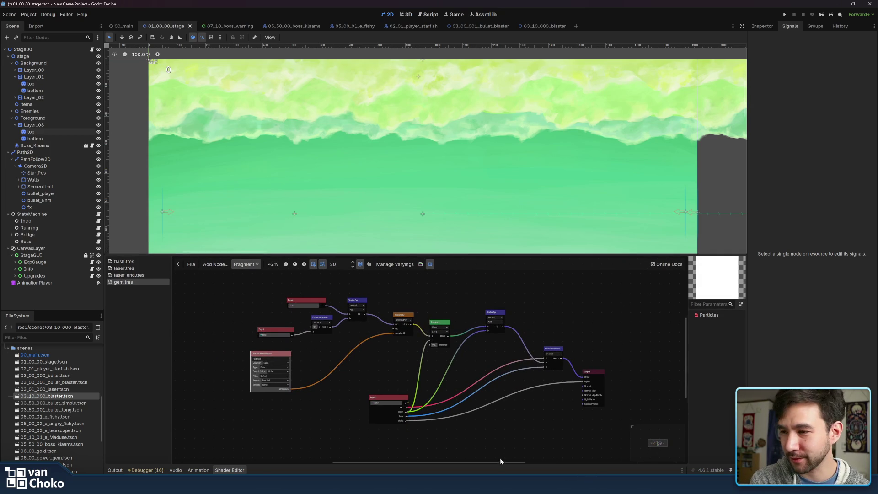
mouse_move(465, 485)
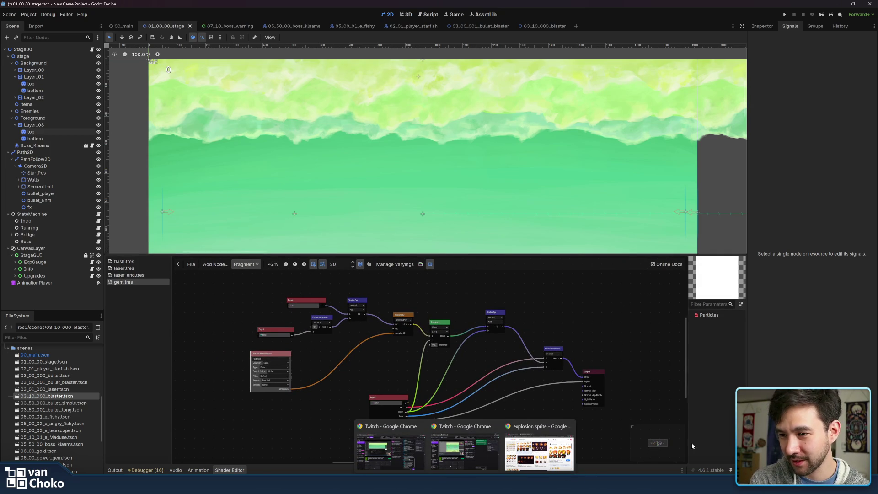
mouse_move(556, 485)
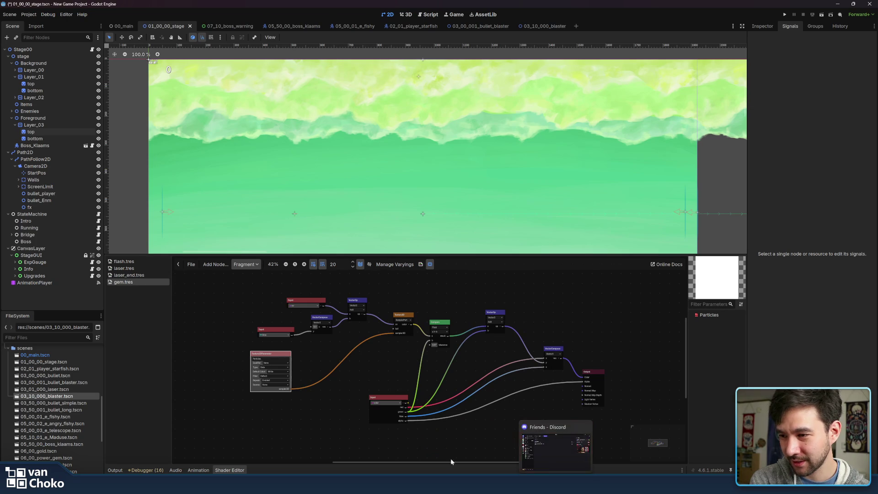
left_click(556, 446)
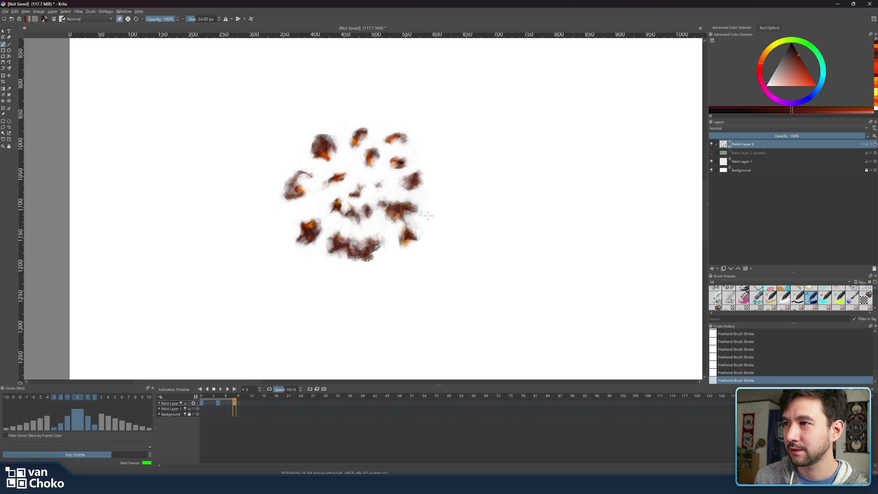
Step: Paint a short brown stroke extending the right-hand smoke blob, then zoom out
left_click_drag(424, 195, 411, 191)
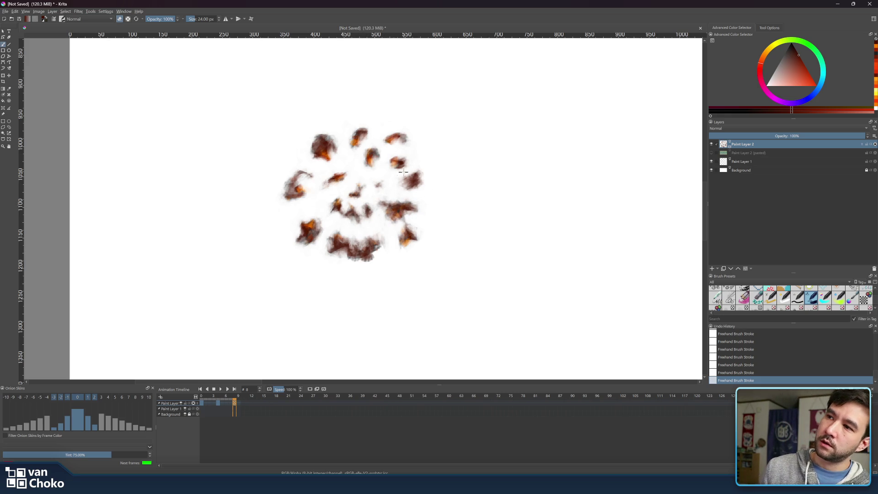
scroll(467, 238, "down", 4)
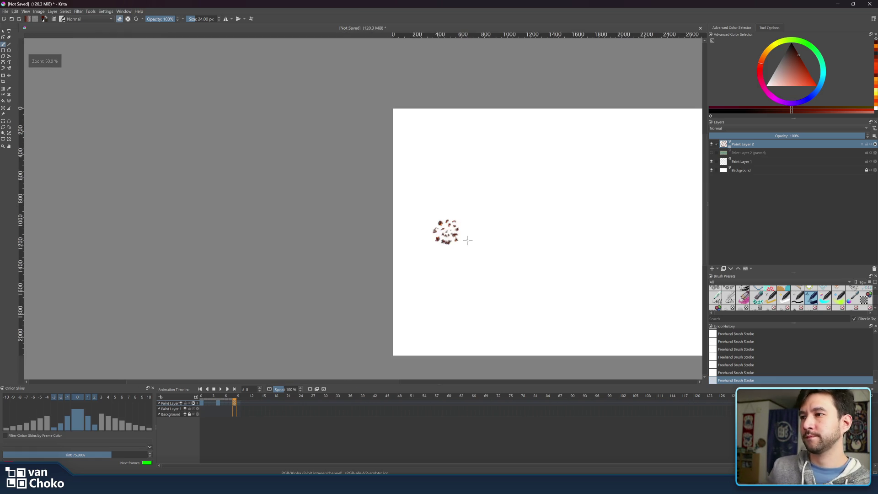
Step: Play the explosion animation from the Animation Timeline to review all painted frames
scroll(467, 238, "up", 1)
left_click(221, 390)
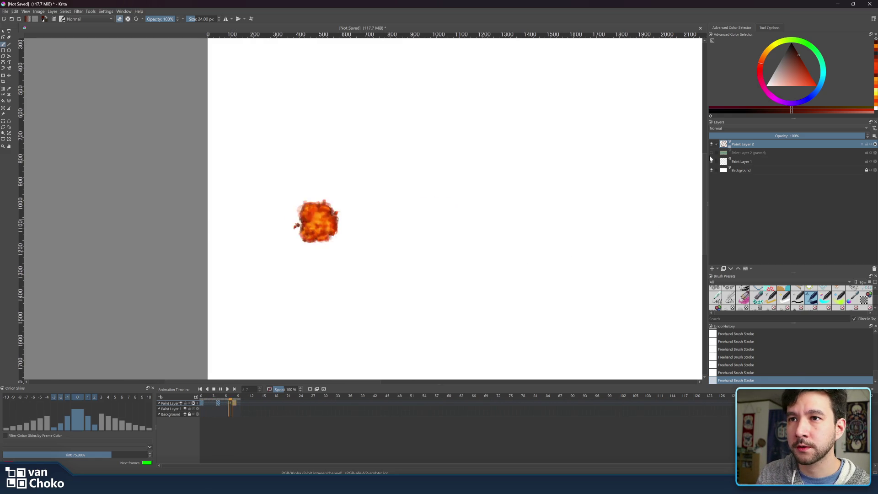
Step: Show the pasted game screenshot layer and play the explosion over it
left_click(712, 154)
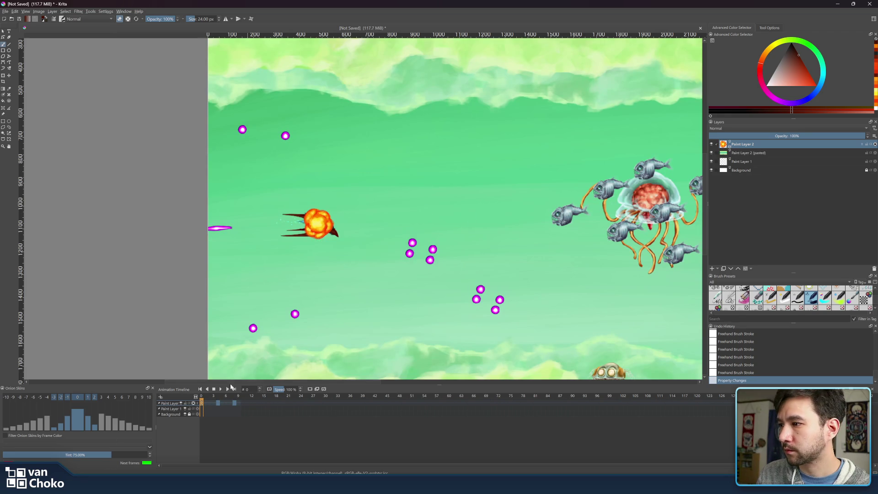
left_click(221, 390)
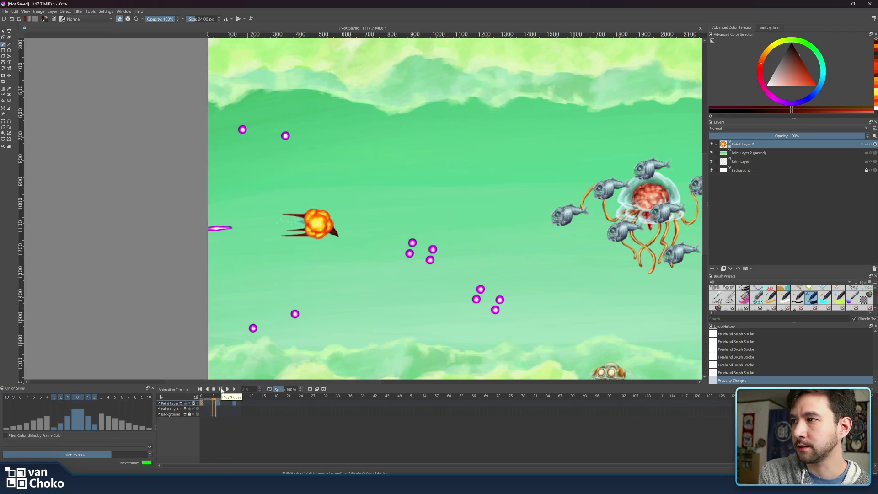
scroll(337, 238, "down", 3)
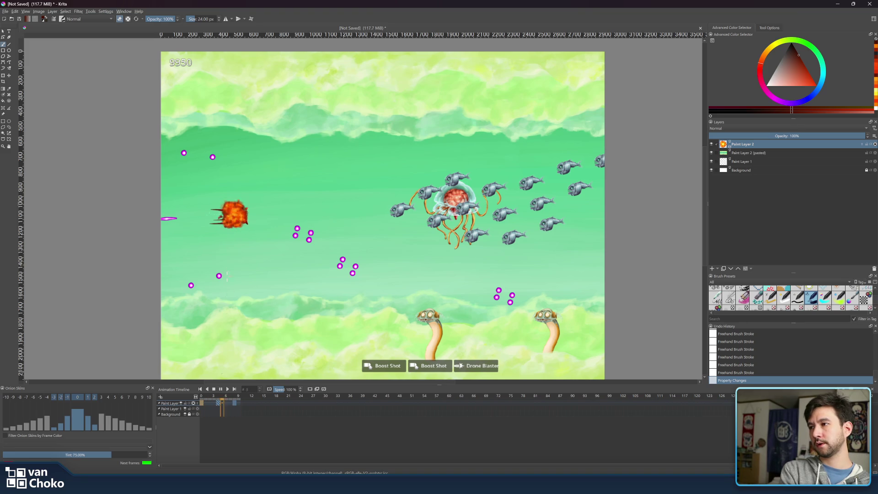
scroll(221, 270, "up", 4)
scroll(221, 271, "down", 4)
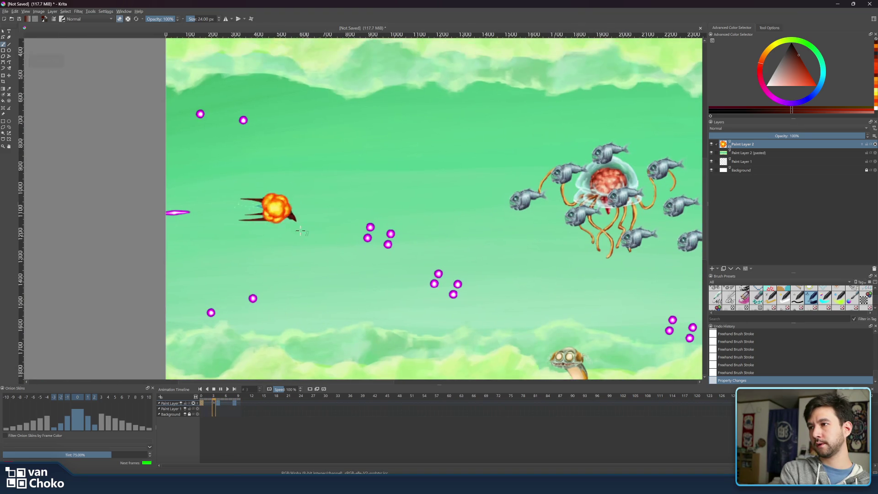
scroll(298, 227, "up", 4)
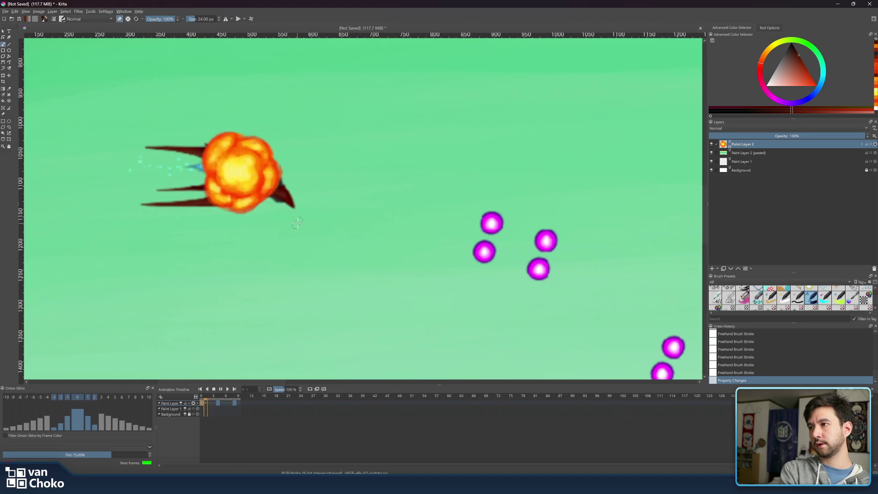
left_click(221, 389)
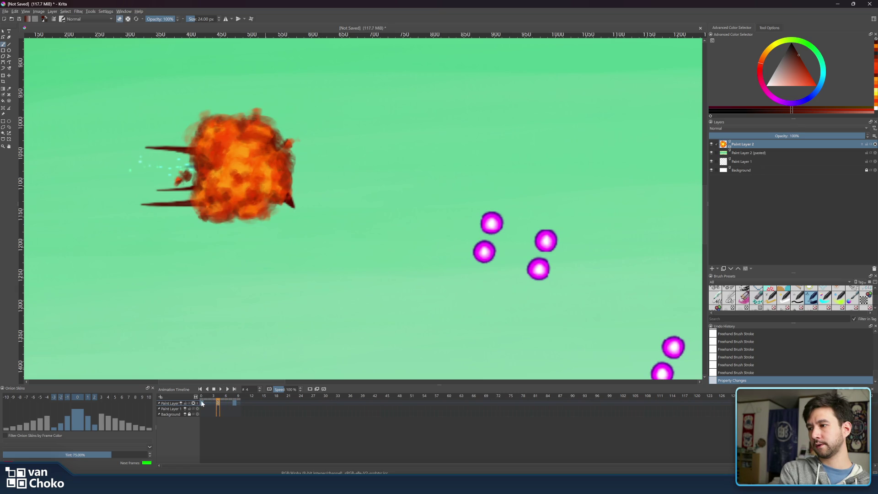
Step: Move the frame-8 keyframe on Paint Layer 2 to frame 7 and replay to check timing
left_click_drag(207, 406, 208, 403)
left_click(221, 391)
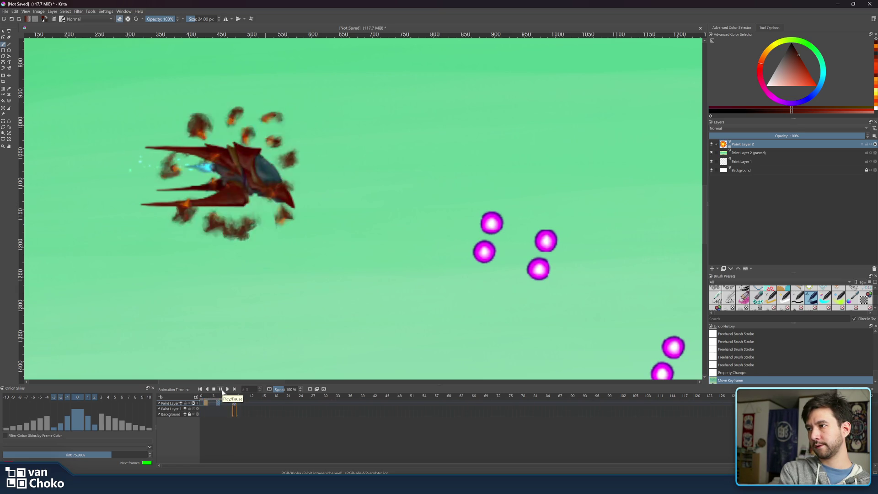
left_click(222, 391)
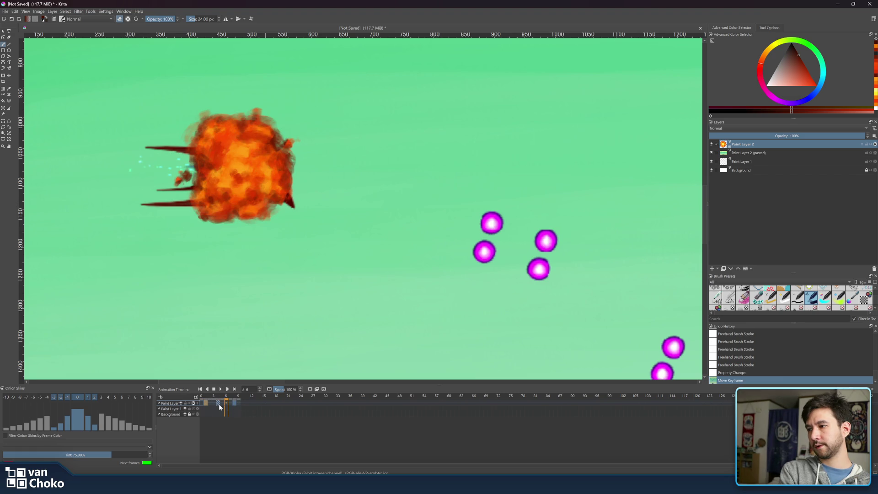
left_click(234, 404)
left_click_drag(234, 405, 231, 405)
left_click(221, 389)
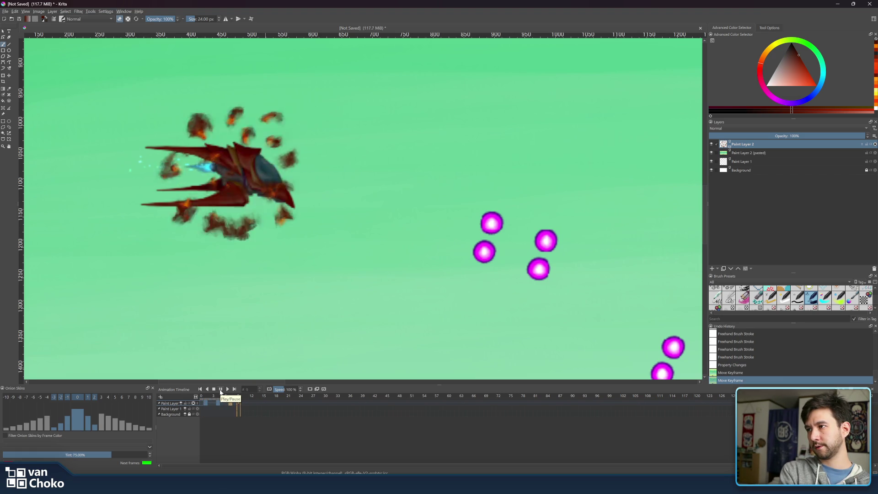
left_click(221, 390)
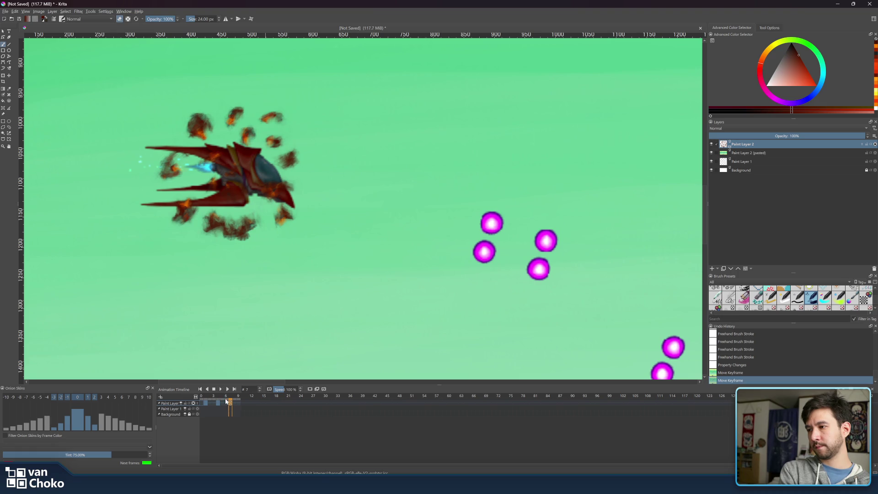
left_click(225, 398)
left_click_drag(226, 397, 241, 396)
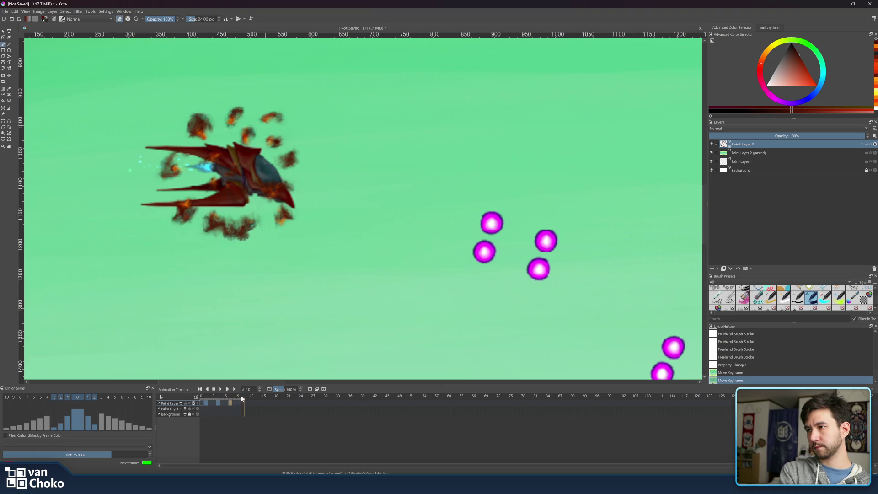
Step: Delete frame 9 with Remove Frame and Pull, return to frame 8, and hide the game backdrop
right_click(238, 404)
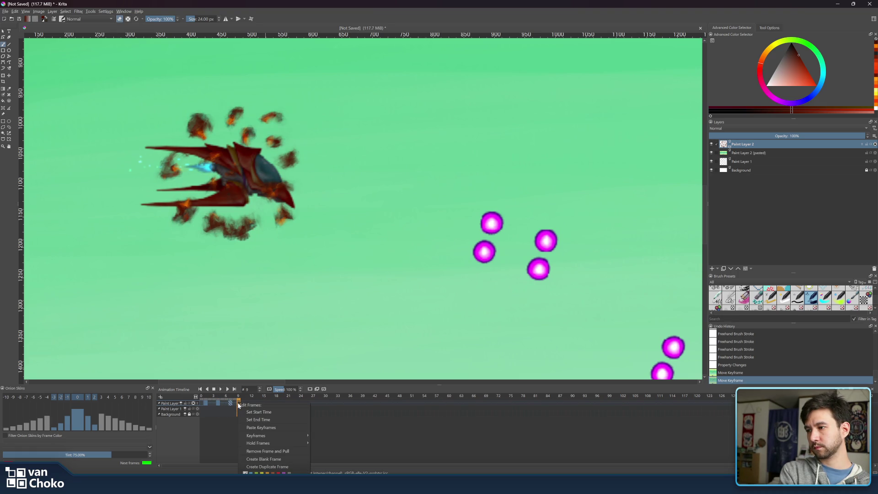
key("Escape")
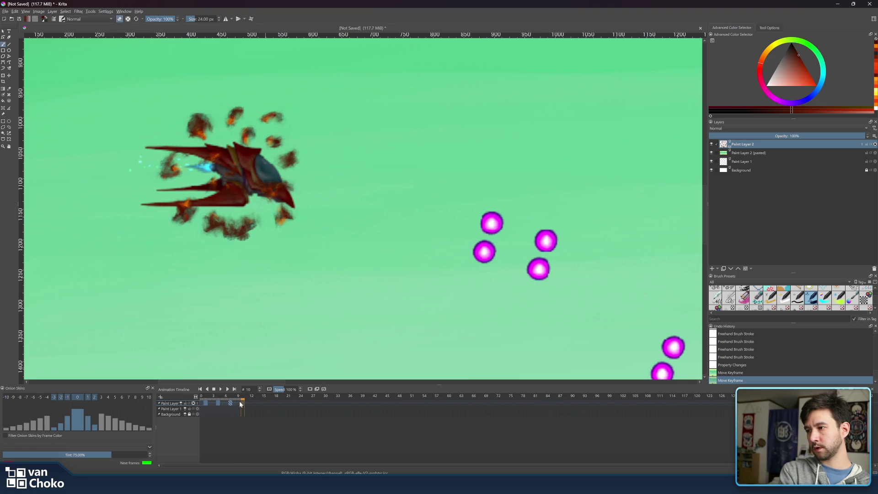
left_click(235, 402)
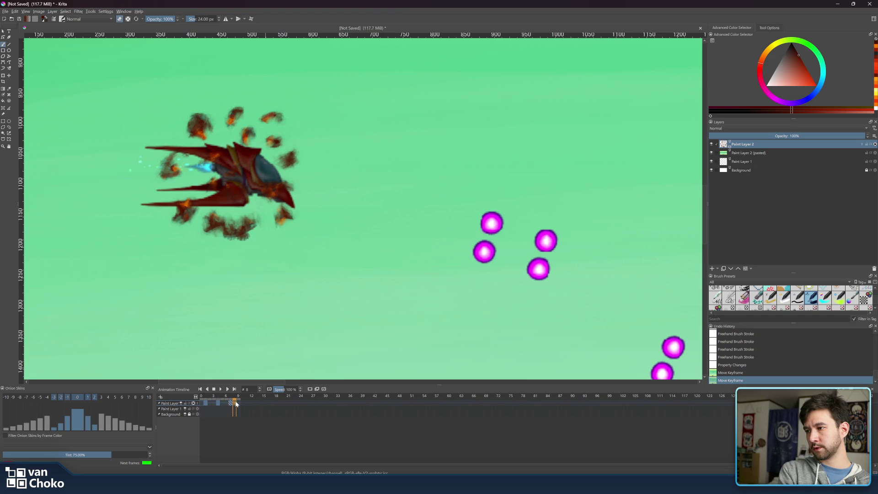
right_click(238, 403)
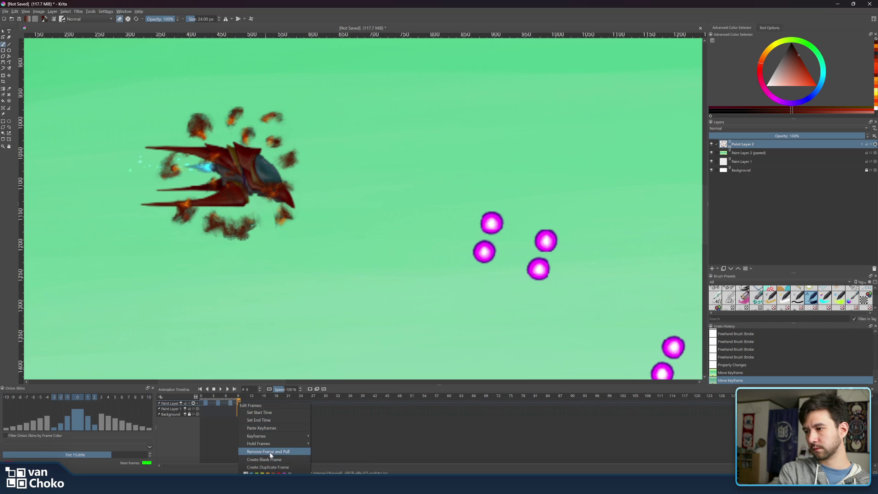
mouse_move(265, 444)
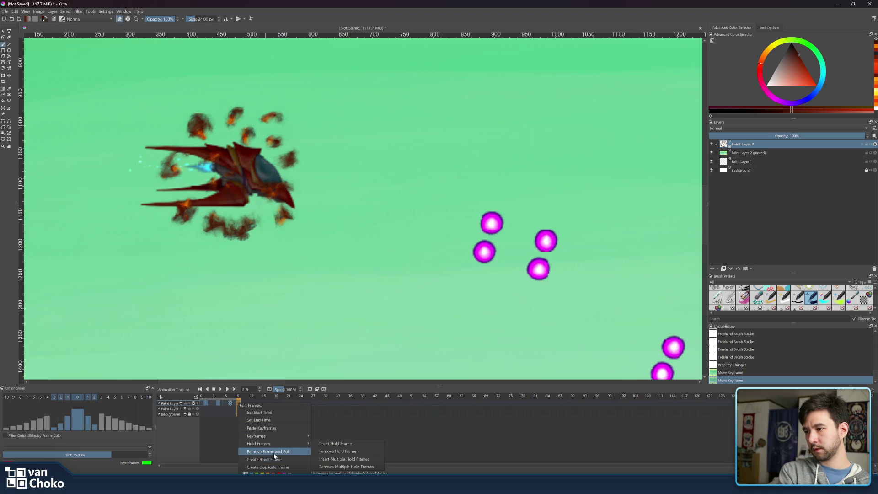
left_click(274, 452)
left_click(233, 400)
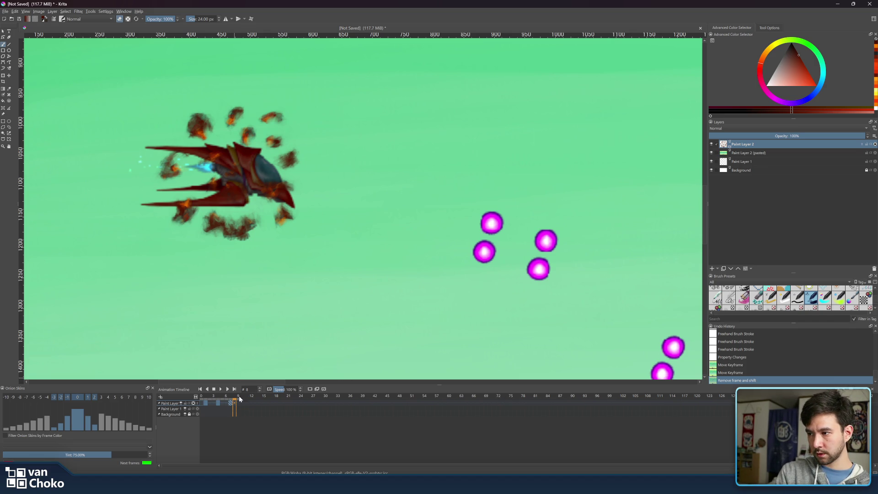
left_click(234, 402)
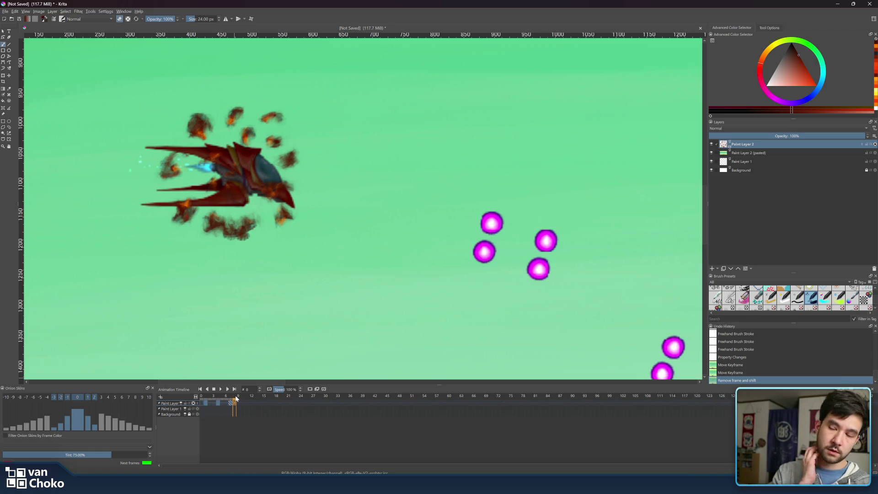
left_click(711, 153)
Step: Centre the smoke puffs, blend the edges of two puffs, and step to frame 7
left_click_drag(433, 190, 498, 190)
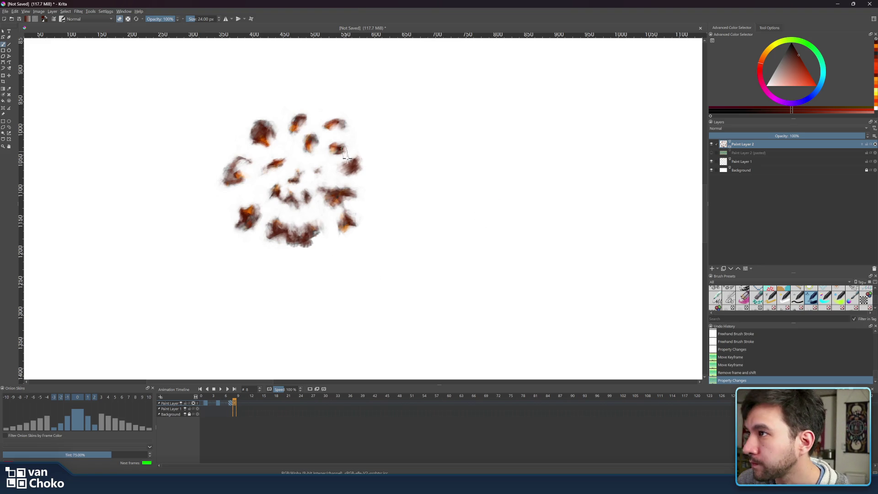
left_click_drag(339, 168, 339, 174)
left_click_drag(337, 177, 333, 191)
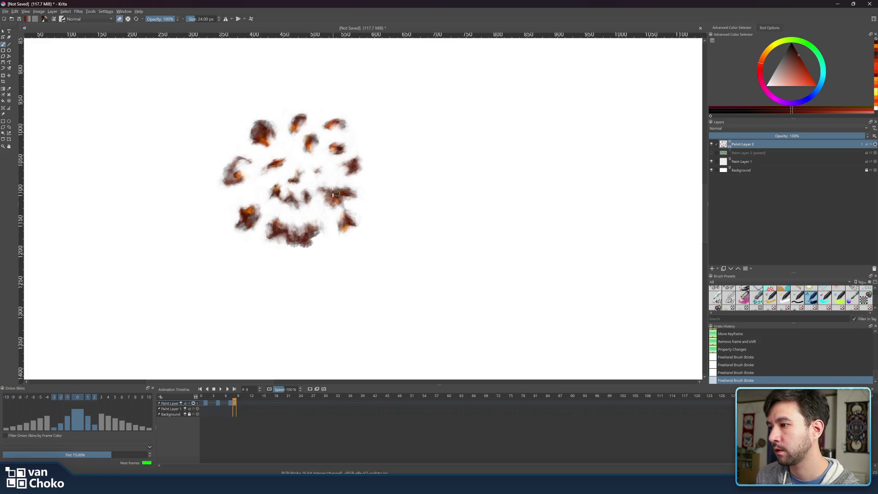
left_click(231, 398)
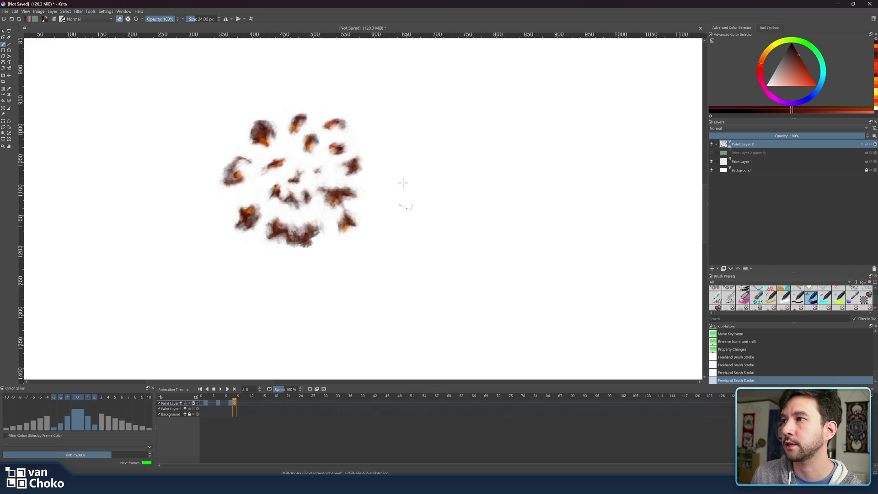
Step: Sample a dark brown and dab it repeatedly into the right-hand smoke puff
left_click(360, 171, "ctrl")
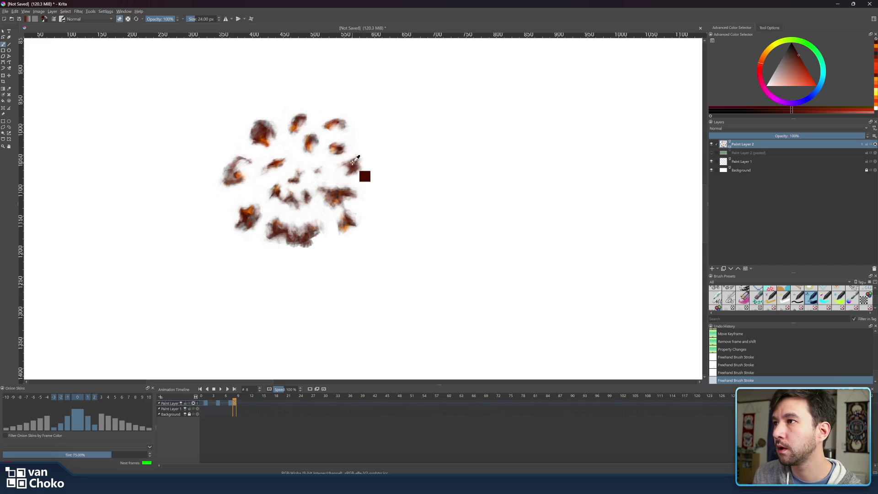
key("e")
left_click(360, 160)
left_click(359, 160)
left_click(359, 159)
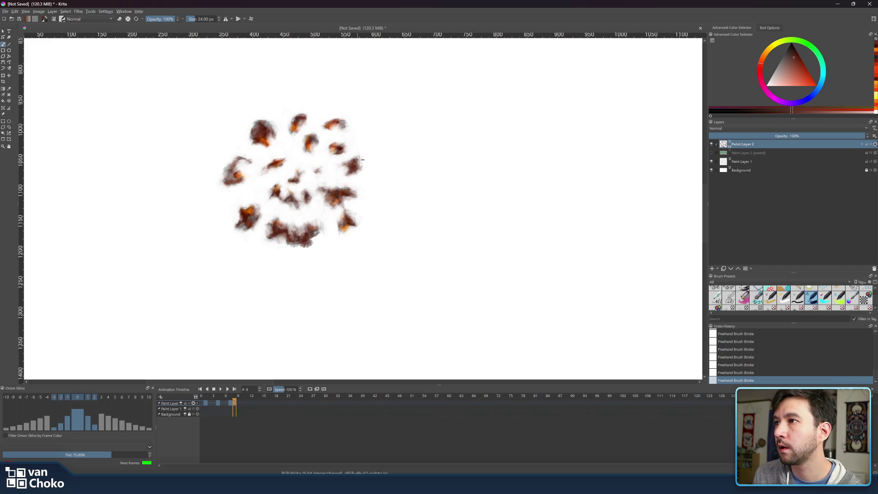
left_click(360, 159)
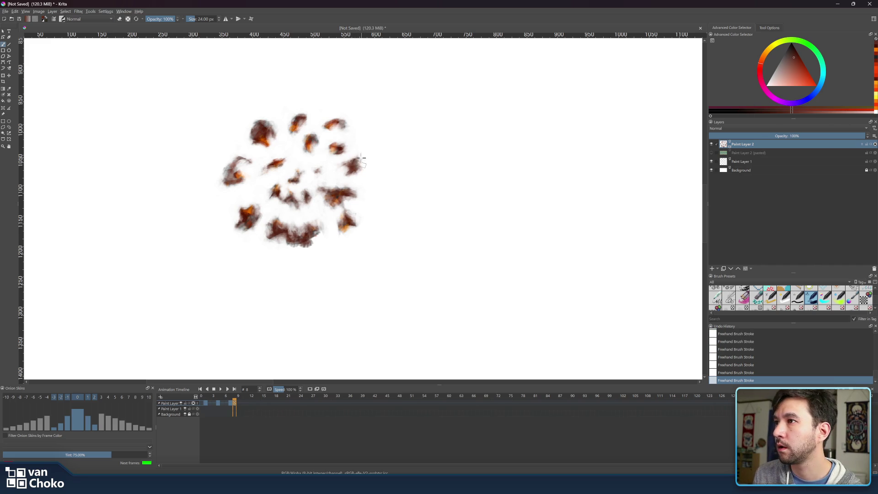
left_click(874, 144)
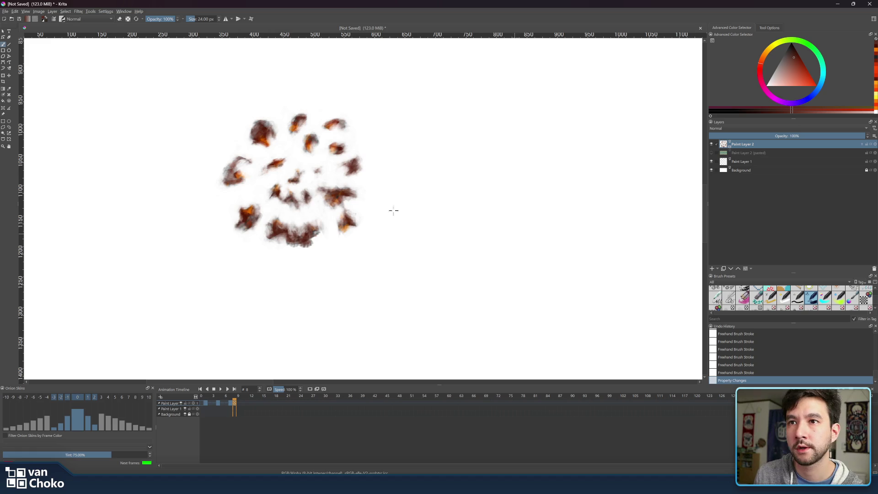
left_click(357, 160)
left_click(358, 160)
left_click(358, 160)
left_click(357, 160)
left_click(357, 160)
left_click(357, 159)
left_click(357, 159)
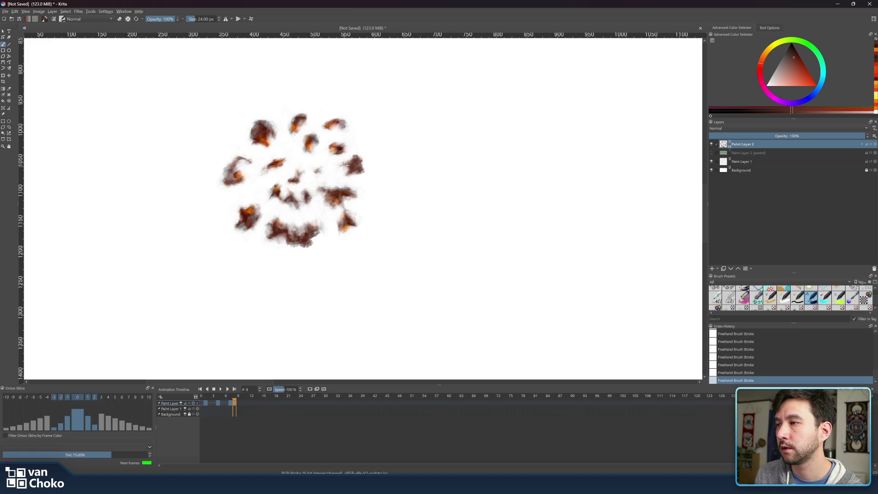
left_click(348, 164)
Step: Erase part of the brown smoke puff, then resize the brush to about 26 px
key("e")
mouse_move(344, 165)
left_mouse_down()
mouse_move(352, 166)
mouse_move(341, 167)
mouse_move(347, 157)
left_mouse_up()
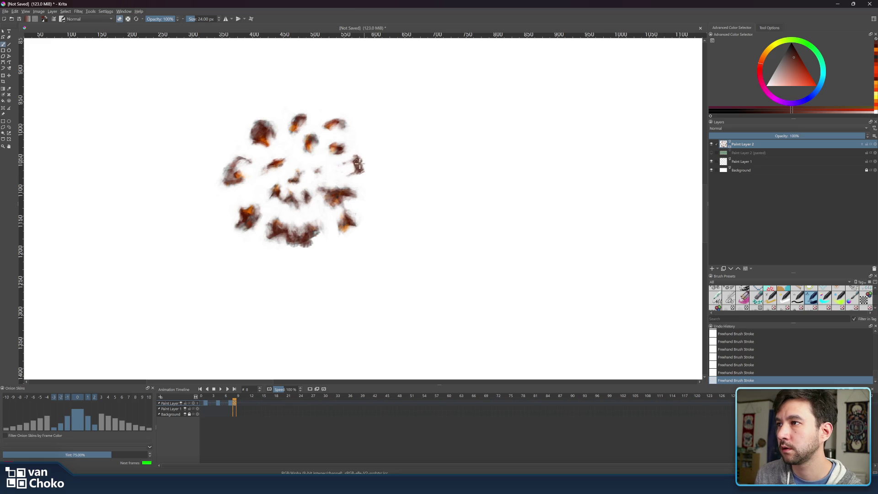
key("bracketleft")
key("bracketleft")
key("bracketleft")
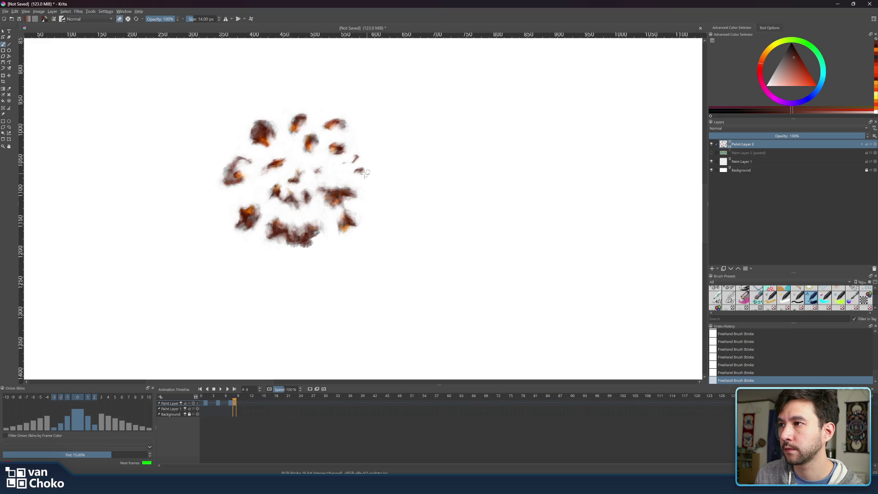
key("bracketright")
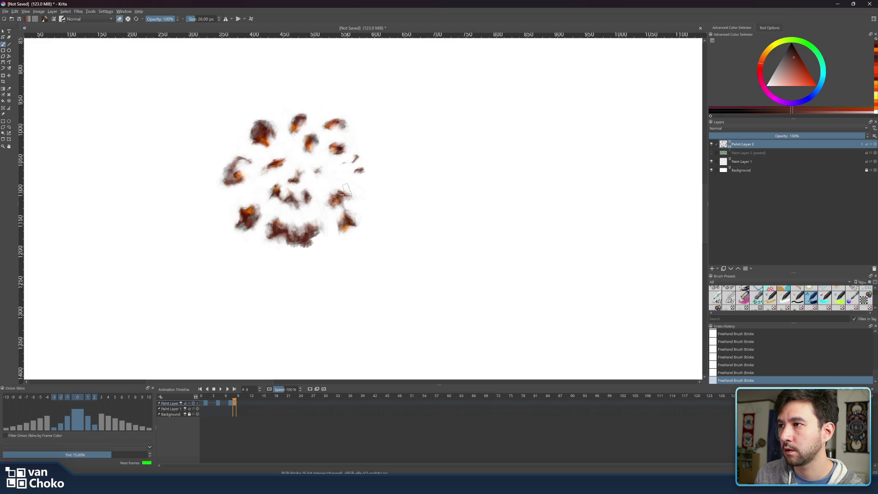
Step: Sample a darker brown, resize the brush from 11 px to 16 px, and switch to erasing
left_click(344, 192, "ctrl")
left_click_drag(343, 193, 342, 196)
key("bracketleft")
key("bracketleft")
key("bracketleft")
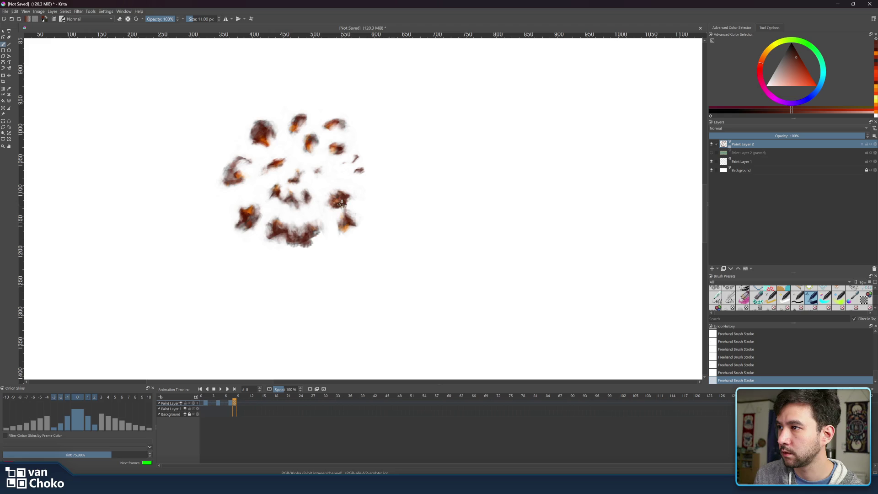
key("bracketright")
key("bracketright")
key("bracketright")
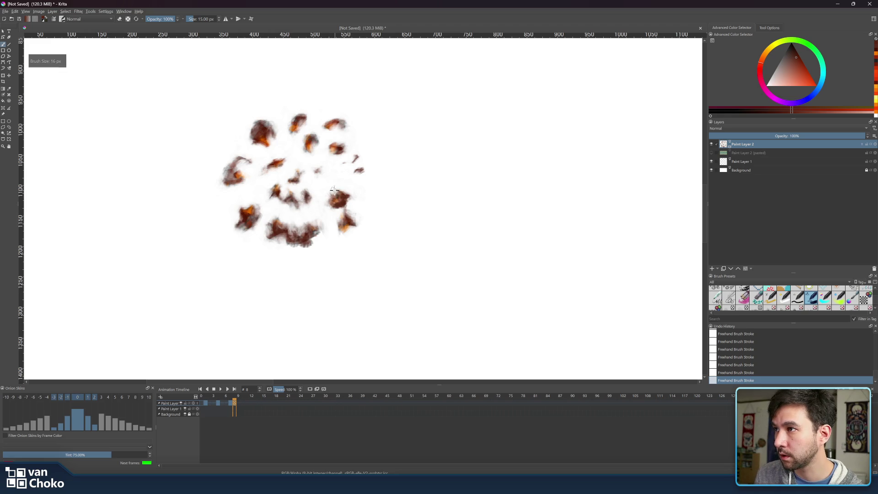
key("e")
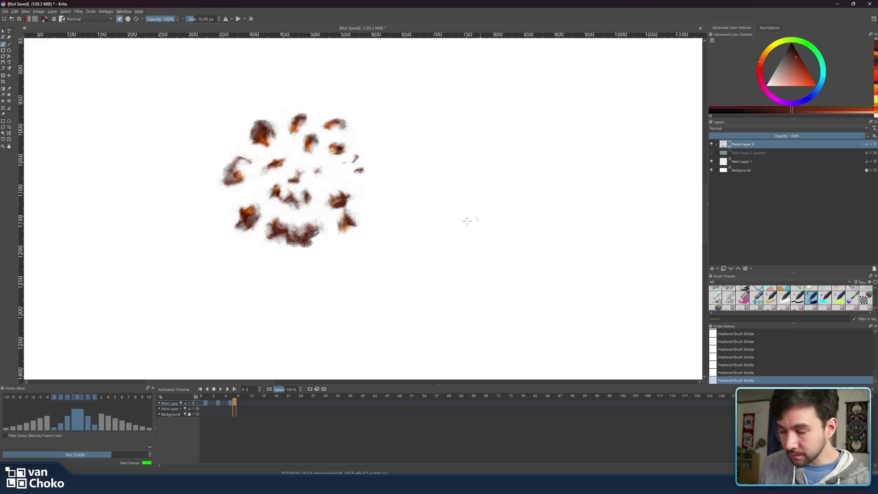
key("ctrl")
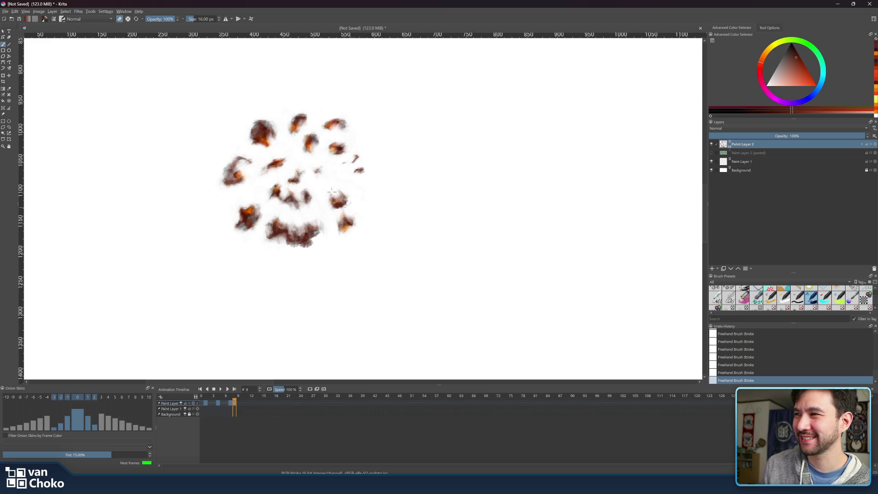
Step: Darken the small orange blob with sampled red-brown dabs, then play and stop the animation
left_click(346, 223, "ctrl")
left_click_drag(345, 223, 346, 227)
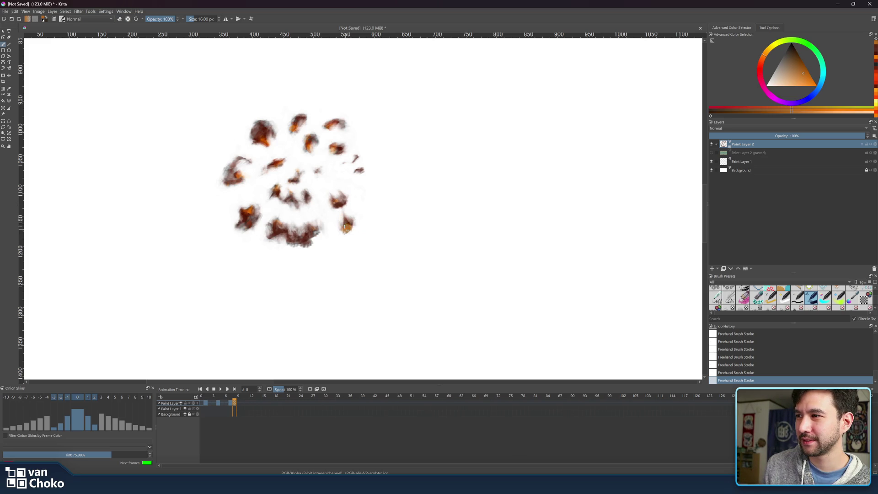
left_click(341, 201, "ctrl")
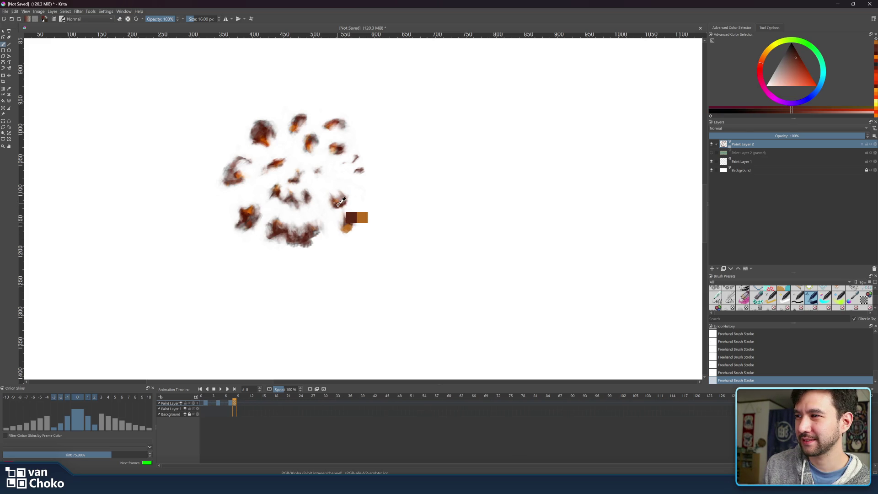
left_click(345, 224)
left_click(346, 225)
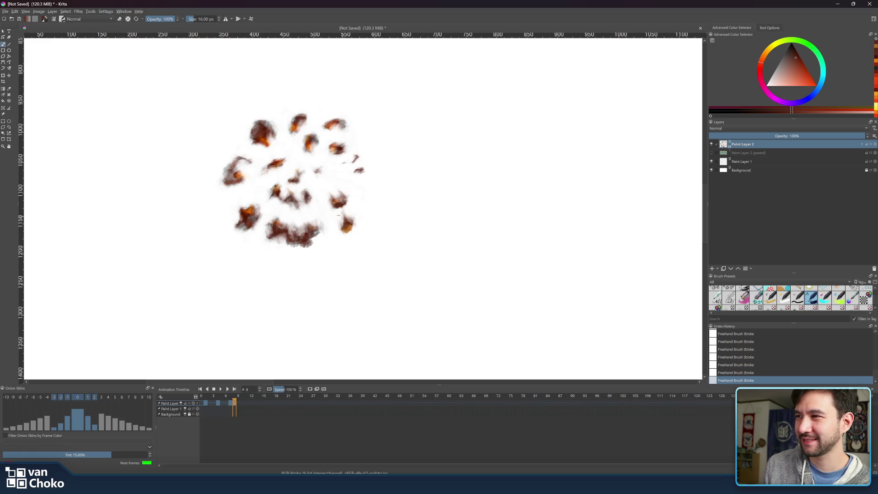
key("e")
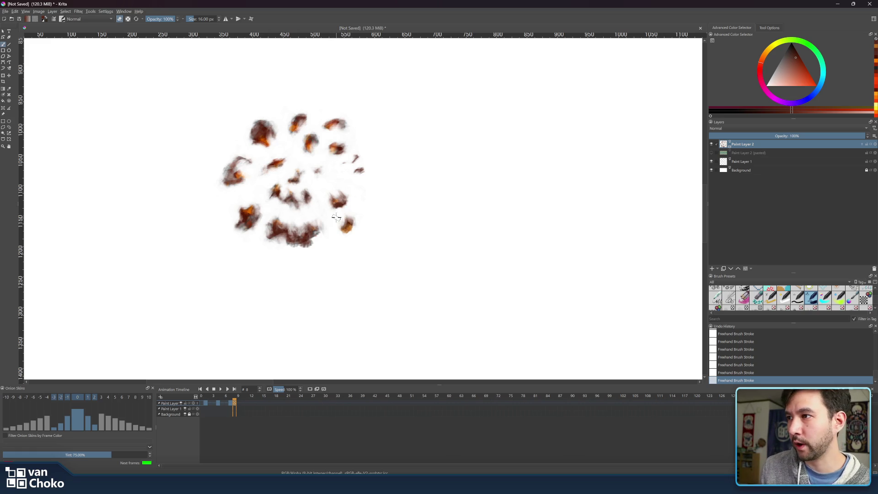
left_click(221, 389)
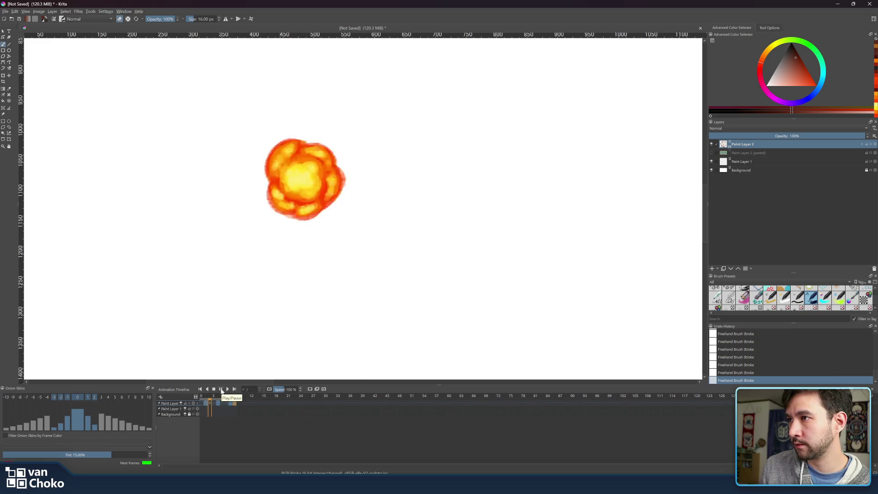
left_click(221, 390)
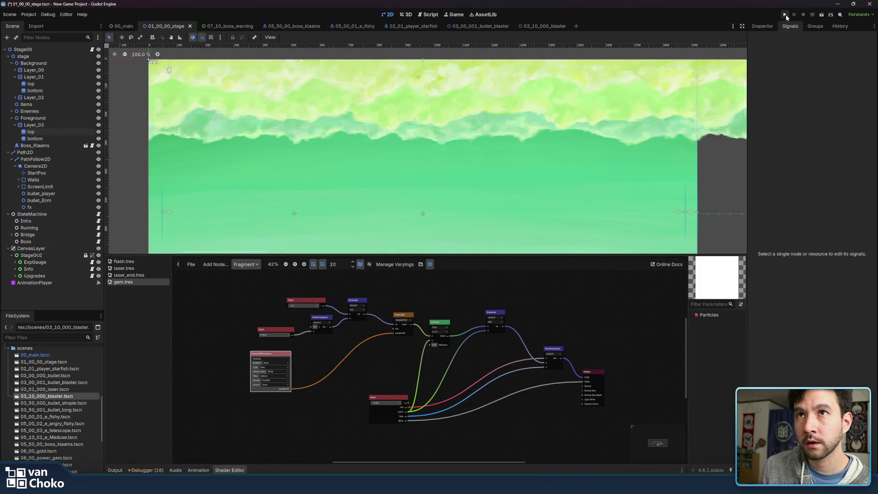
Step: Enlarge the 2D stage view, run the project, start the game, then stop it
left_click_drag(689, 253, 690, 374)
left_click(785, 15)
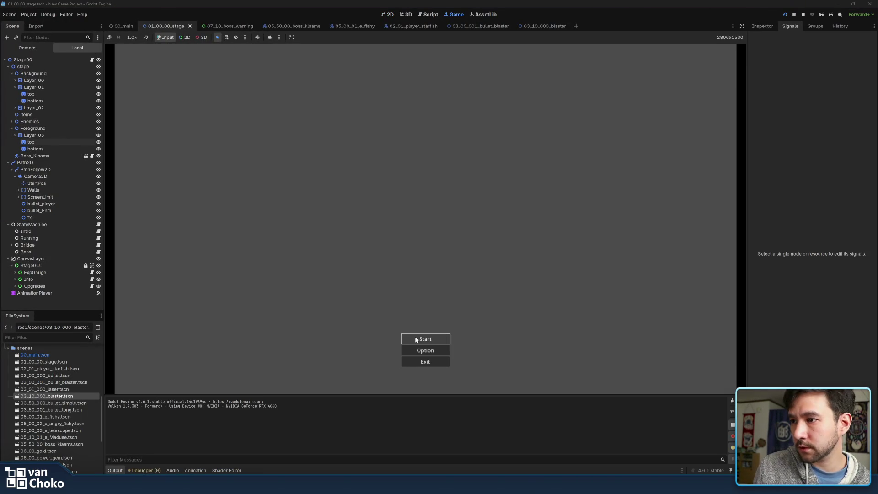
left_click(417, 340)
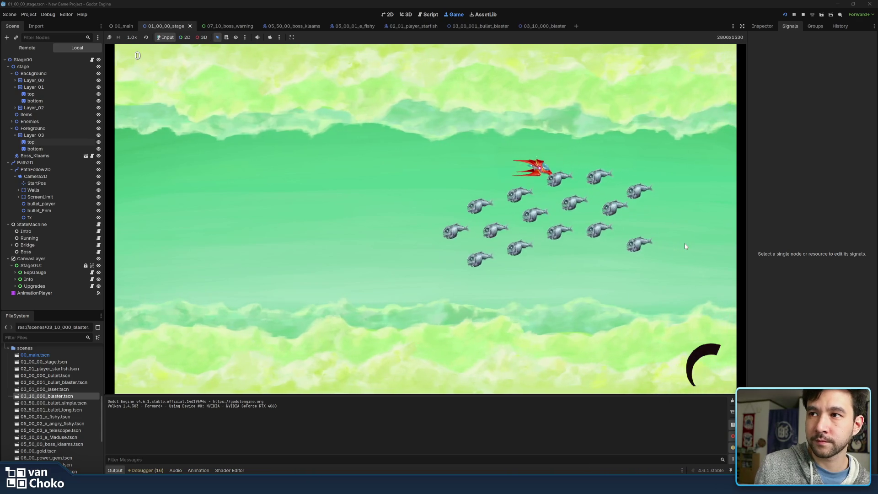
left_click(803, 15)
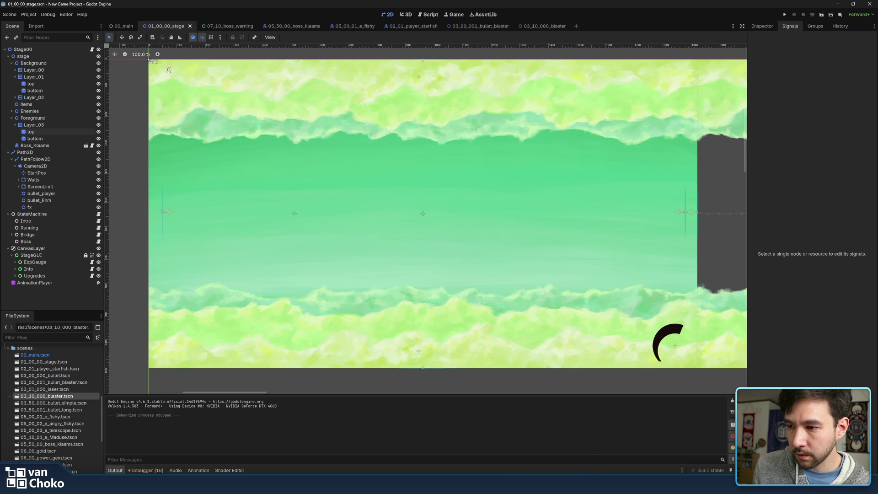
Step: Switch back to Krita from the taskbar
mouse_move(465, 485)
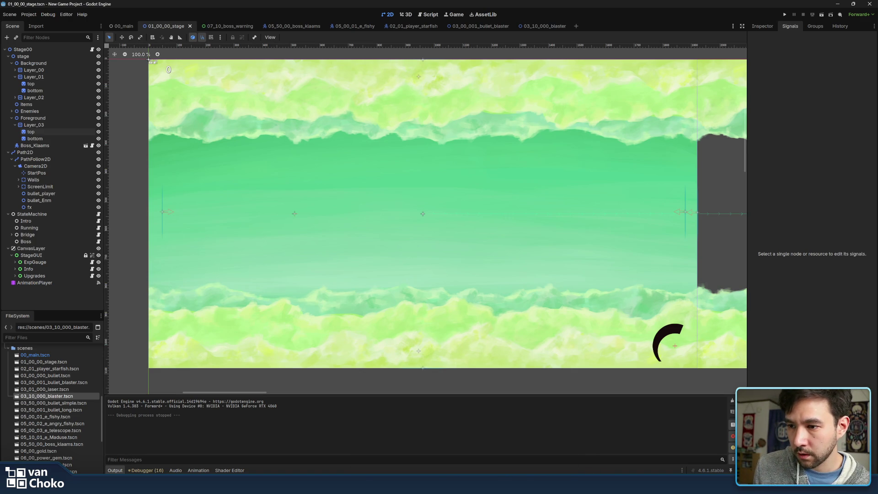
mouse_move(571, 485)
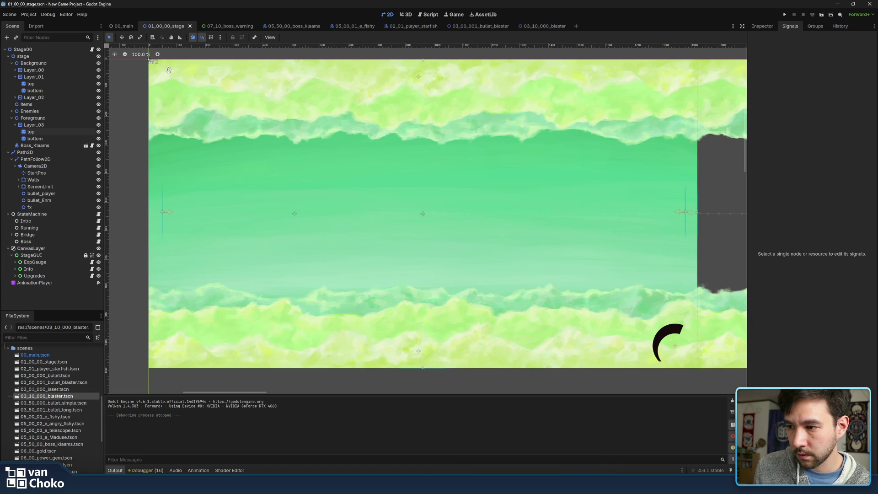
left_click(481, 446)
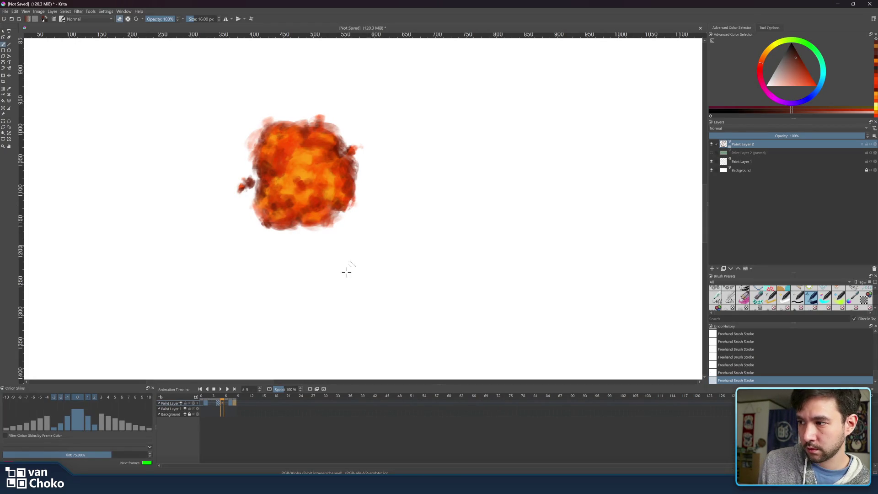
Step: On frame 8, sample dark brown and darken the bottom, top-left and middle smoke puffs
left_click(230, 394)
left_click(235, 395)
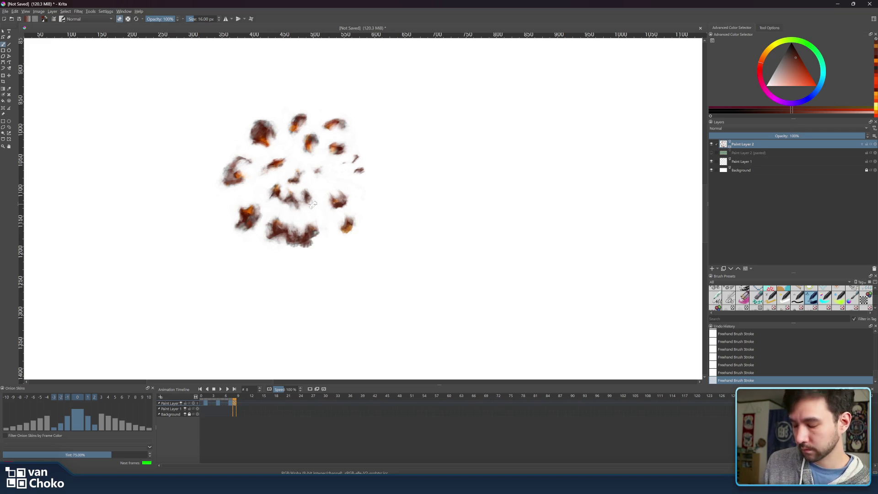
left_click(305, 239, "ctrl")
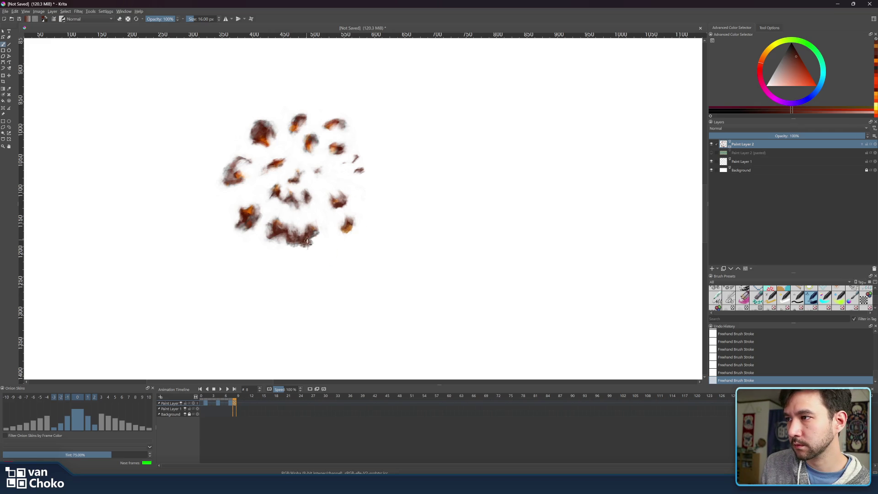
mouse_move(315, 235)
left_mouse_down()
mouse_move(292, 245)
mouse_move(240, 225)
mouse_move(222, 174)
mouse_move(234, 156)
mouse_move(228, 169)
left_mouse_up()
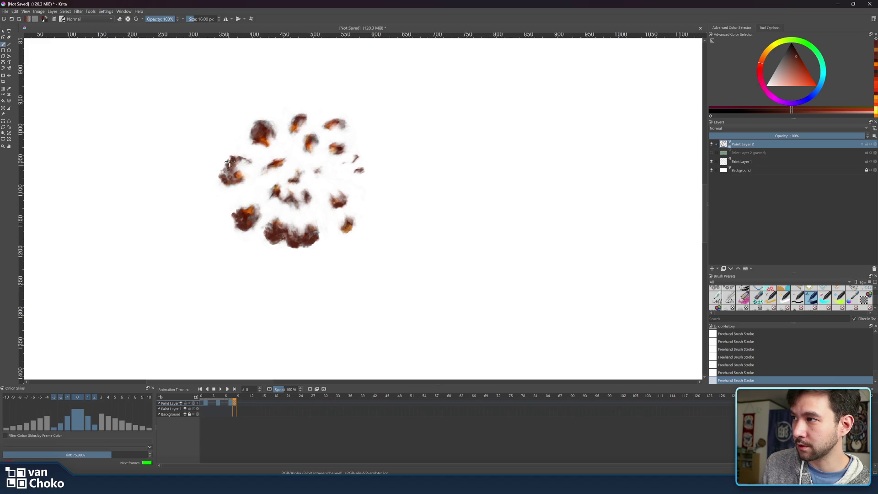
mouse_move(260, 127)
left_mouse_down()
mouse_move(250, 133)
mouse_move(270, 120)
mouse_move(249, 137)
mouse_move(305, 115)
mouse_move(296, 119)
mouse_move(347, 126)
mouse_move(332, 117)
mouse_move(305, 137)
mouse_move(345, 145)
mouse_move(338, 142)
left_mouse_up()
left_click_drag(270, 177, 272, 160)
mouse_move(294, 201)
left_mouse_down()
mouse_move(295, 208)
mouse_move(287, 202)
mouse_move(311, 196)
left_mouse_up()
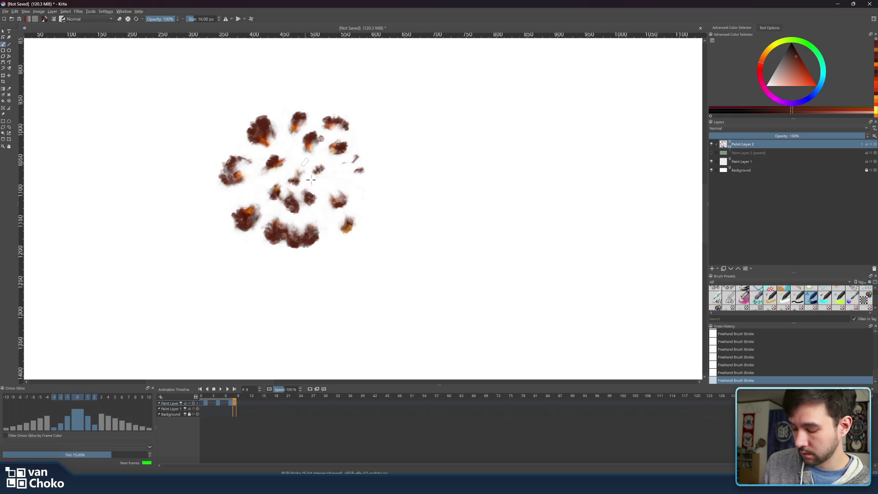
key("e")
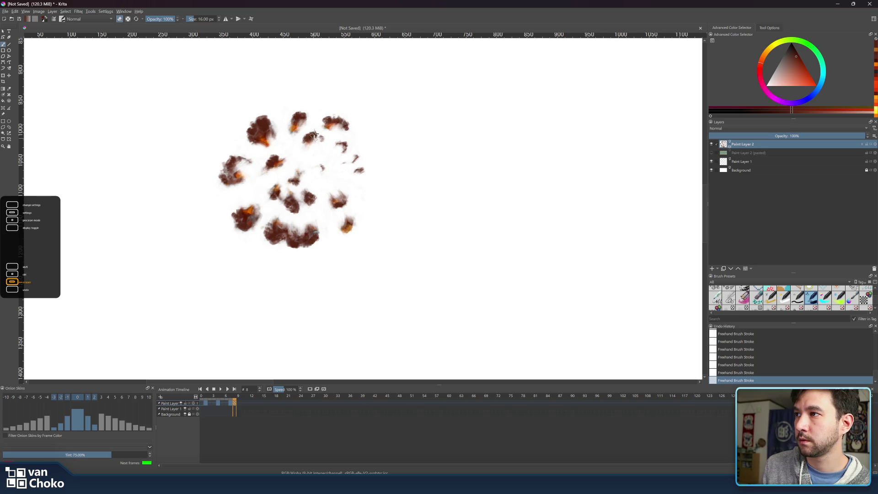
Step: Thin out the top smoke puff with the eraser, raise brush size to 22 px, then return to the first frame
left_click_drag(307, 137, 309, 136)
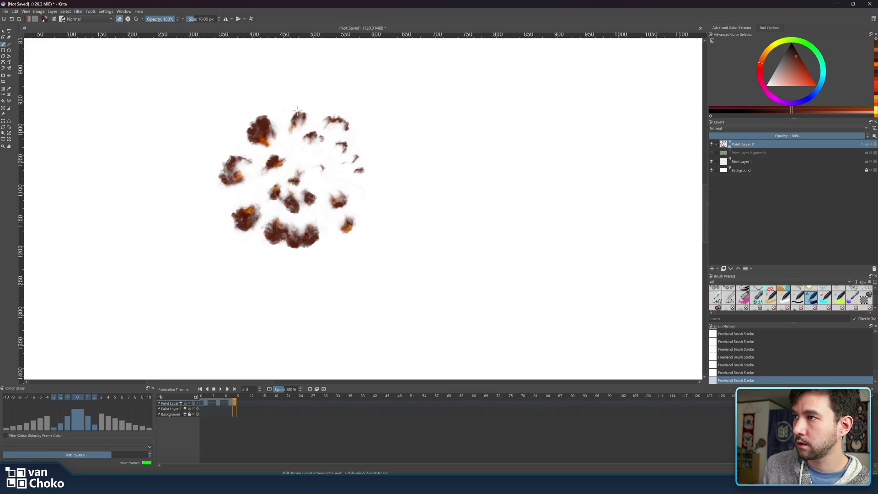
key("bracketright")
key("bracketright")
key("bracketright")
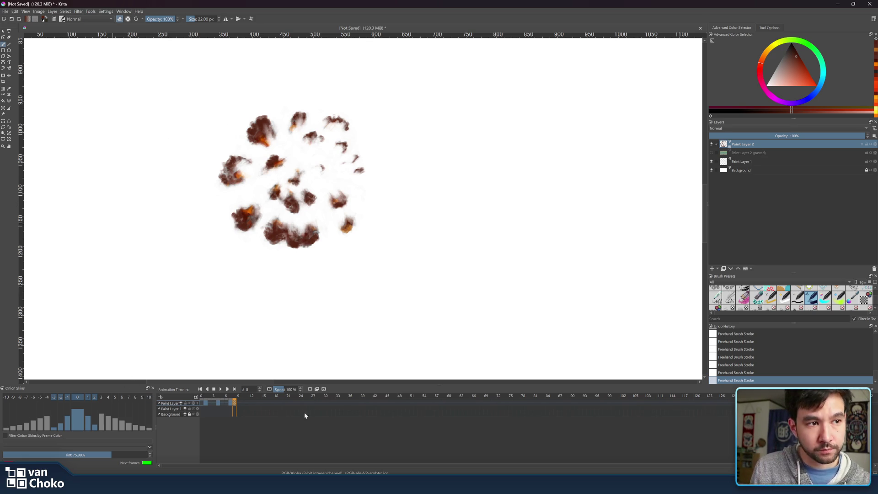
left_click(221, 389)
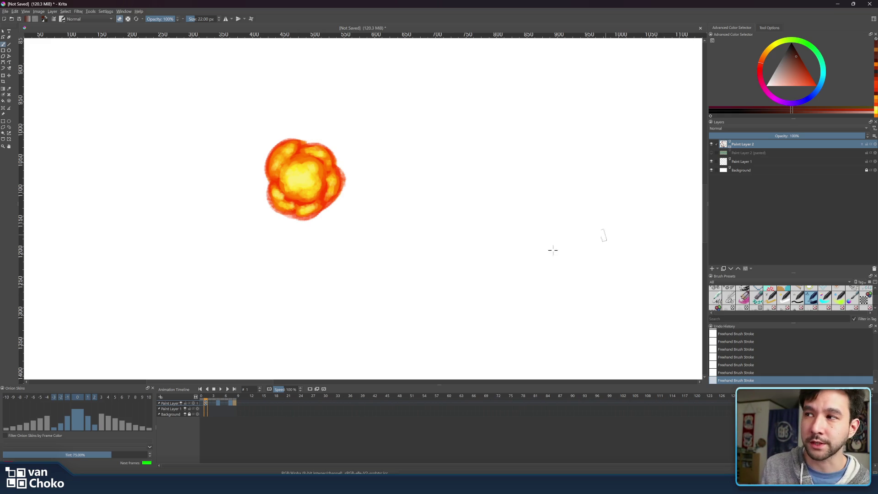
left_click(220, 389)
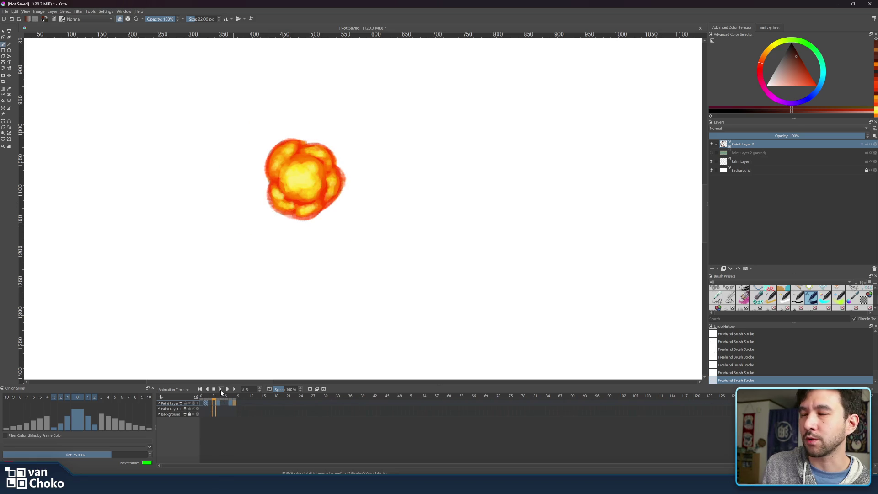
left_click_drag(228, 395, 237, 399)
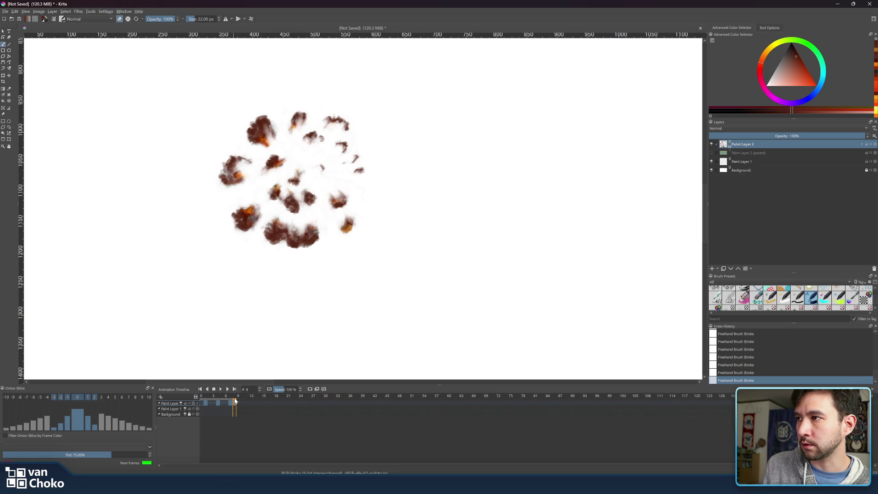